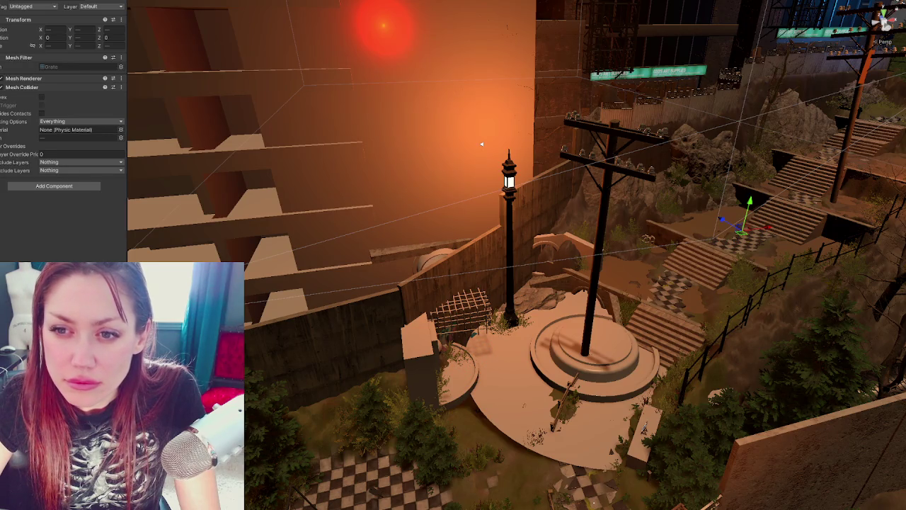
Click through the plaza objects until the Warehouse object is selected in the Scene.
click(457, 312)
click(563, 251)
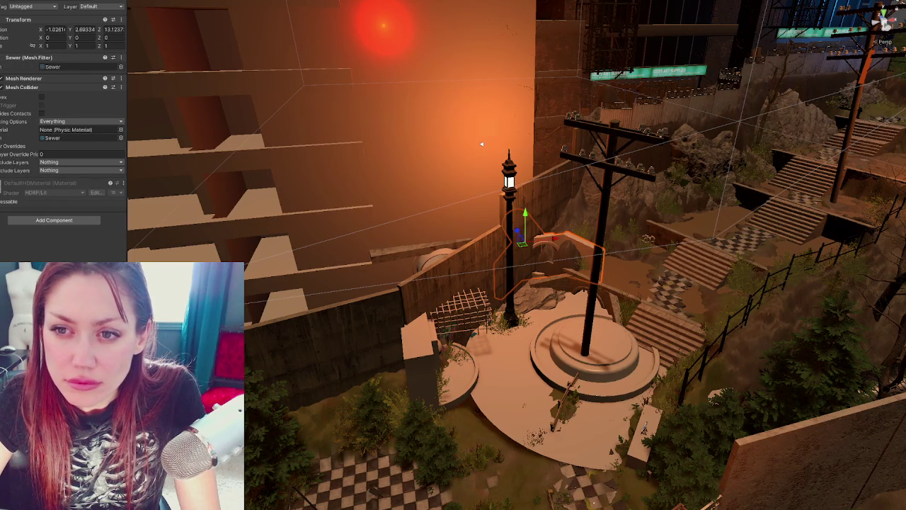
click(453, 358)
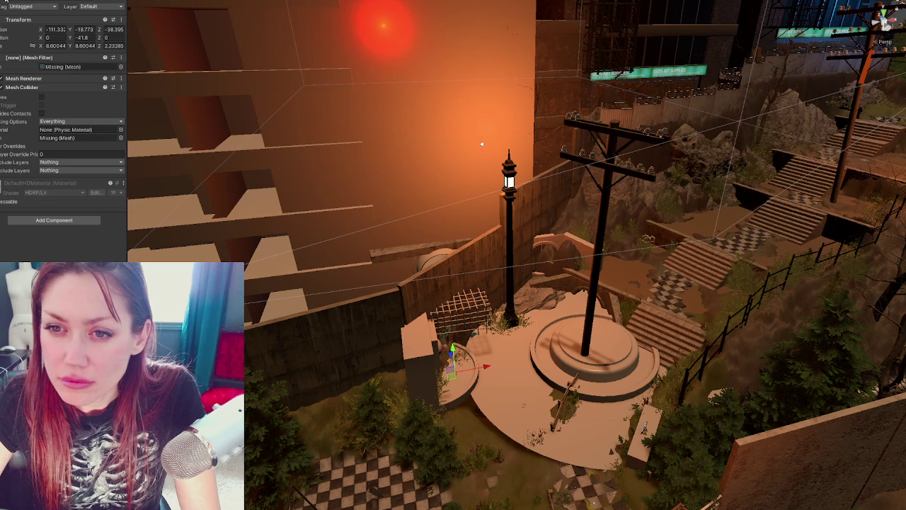
click(481, 144)
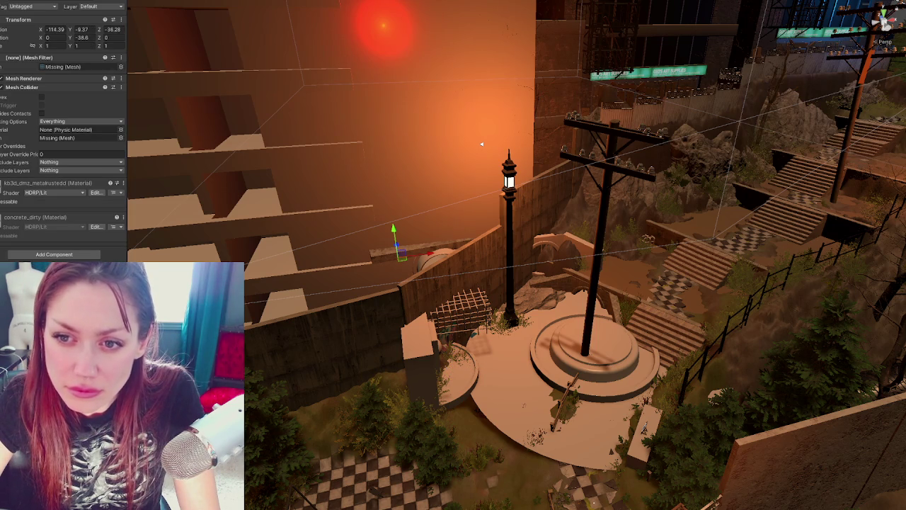
click(482, 144)
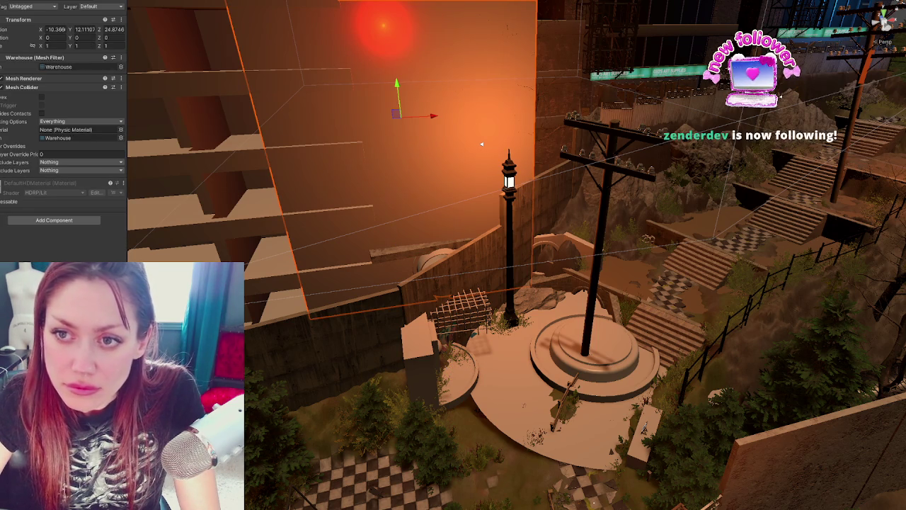
Set the Warehouse's Inspector Position and Rotation values to 0.
text(0)
key(Tab)
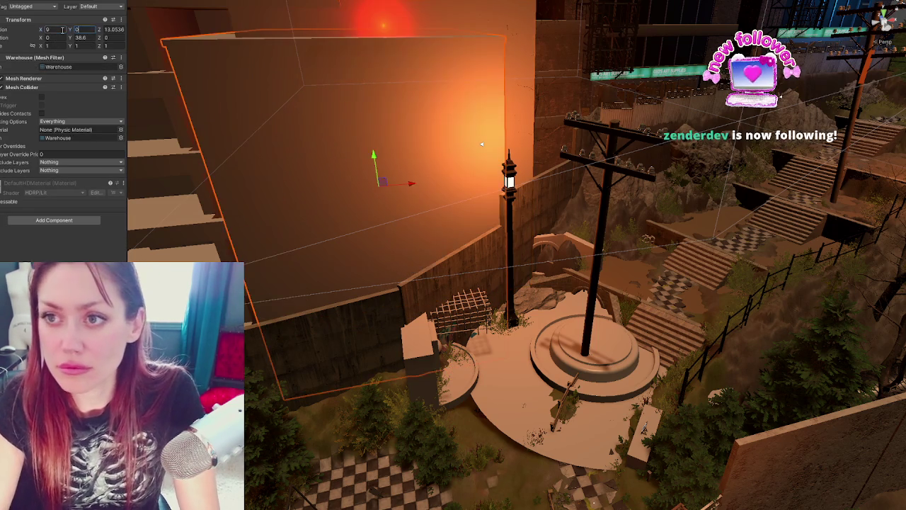
text(0)
key(Tab)
text(0)
key(Tab)
key(Tab)
text(0)
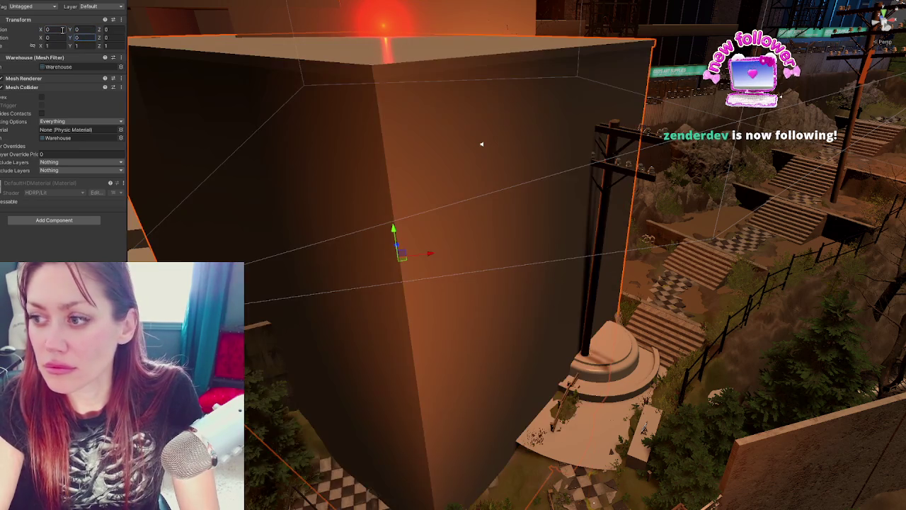
Drag the Warehouse box behind the plaza to X 0.87, Y 1.47, Z 8.28.
mouse_move(481, 144)
alt+mouse_down()
mouse_move(627, 179)
mouse_move(497, 247)
mouse_move(276, 268)
alt+mouse_up()
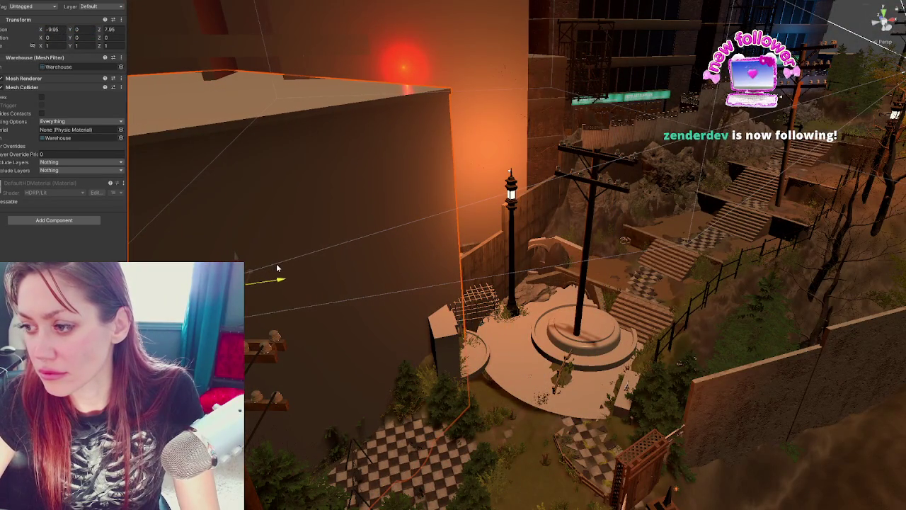
mouse_move(239, 263)
mouse_down()
mouse_move(332, 244)
mouse_move(387, 207)
mouse_up()
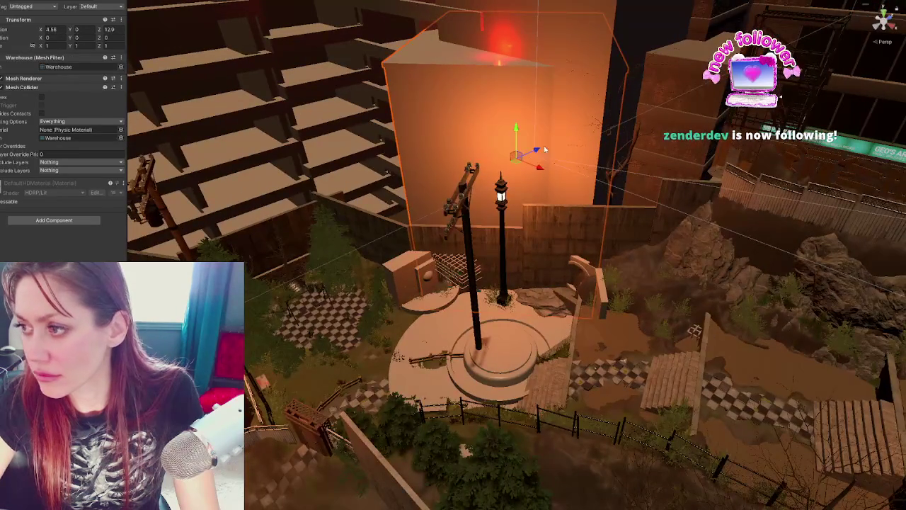
mouse_move(518, 145)
mouse_down()
mouse_move(501, 170)
mouse_move(495, 88)
mouse_move(479, 137)
mouse_up()
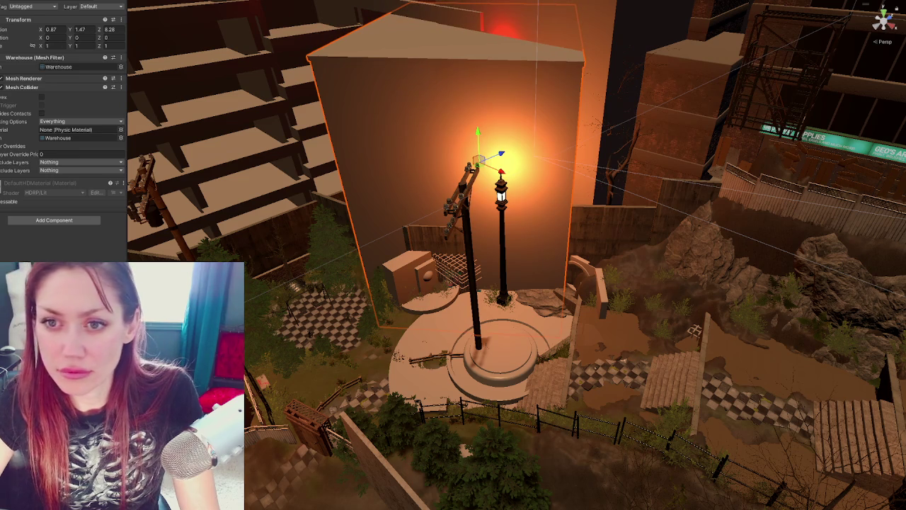
Hide the Sewer-Fountain object and reselect the Warehouse box.
click(499, 350)
key(h)
click(439, 141)
mouse_move(439, 142)
alt+mouse_down()
mouse_move(604, 163)
mouse_move(575, 181)
alt+mouse_up()
Frame the Warehouse in view and slide it slightly left.
key(e)
key(w)
key(f)
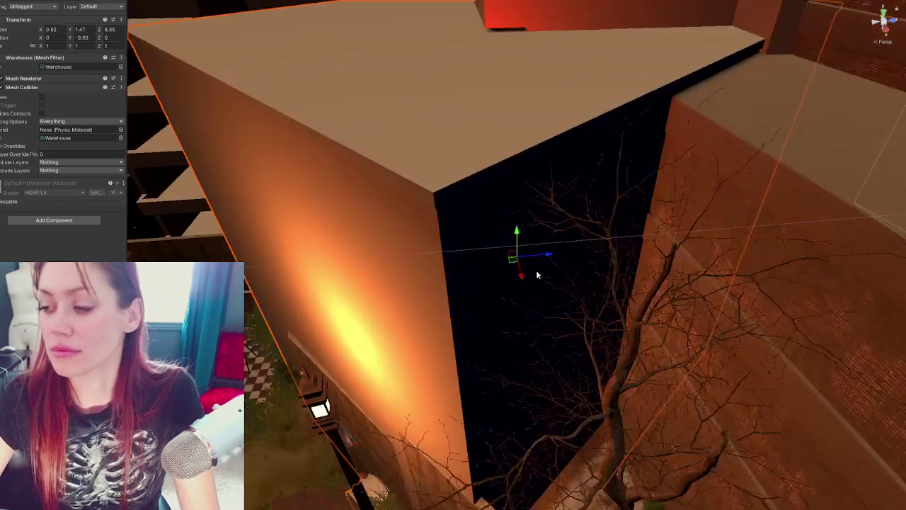
scroll(536, 275, down, 5)
mouse_move(536, 275)
right_down()
mouse_move(574, 232)
mouse_move(494, 181)
right_up()
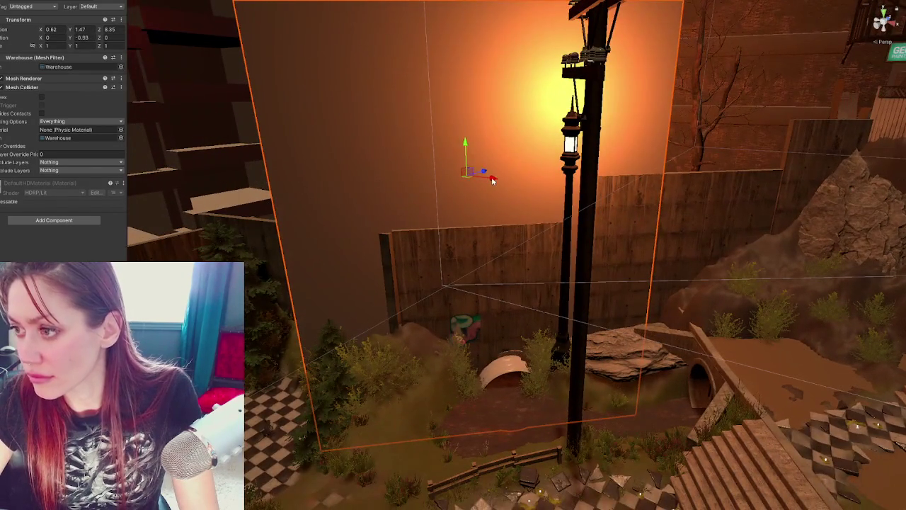
mouse_move(494, 180)
mouse_down()
mouse_move(475, 172)
mouse_move(472, 182)
mouse_move(475, 174)
mouse_up()
Nudge the Warehouse to X 0.05, Z 7.99 with -1.304 Y rotation, checking the lamp.
key(e)
key(w)
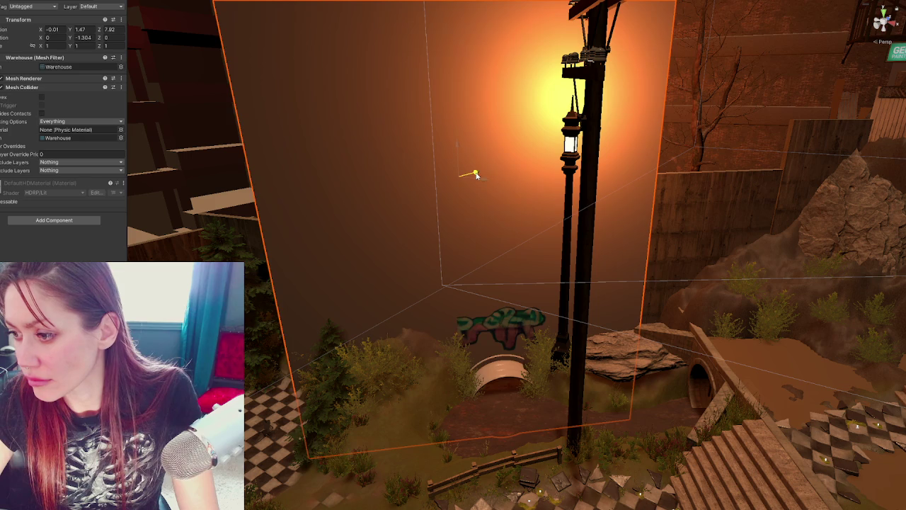
right_drag(474, 174, 593, 231)
right_drag(439, 276, 455, 213)
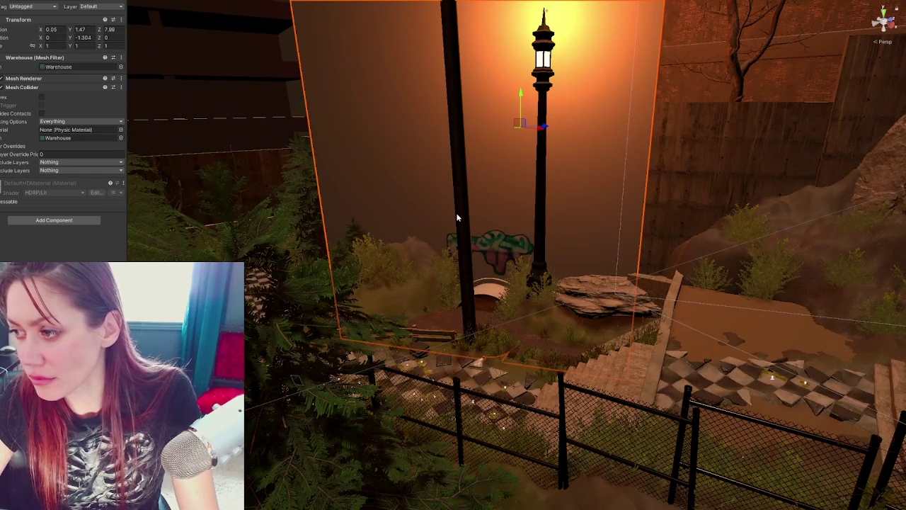
right_drag(486, 162, 454, 149)
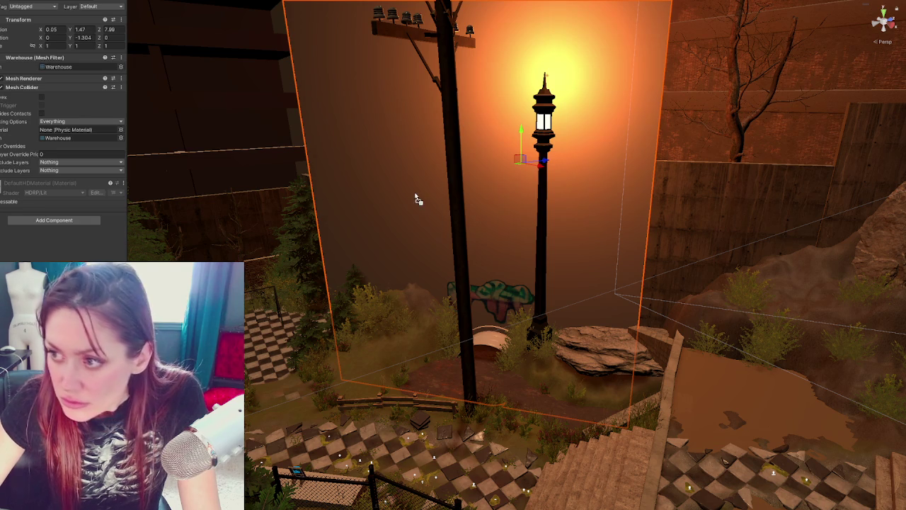
Try Concrete_A, dark brick Concrete_D, Concrete_C and Metal_A materials on the warehouse wall.
drag(415, 196, 584, 330)
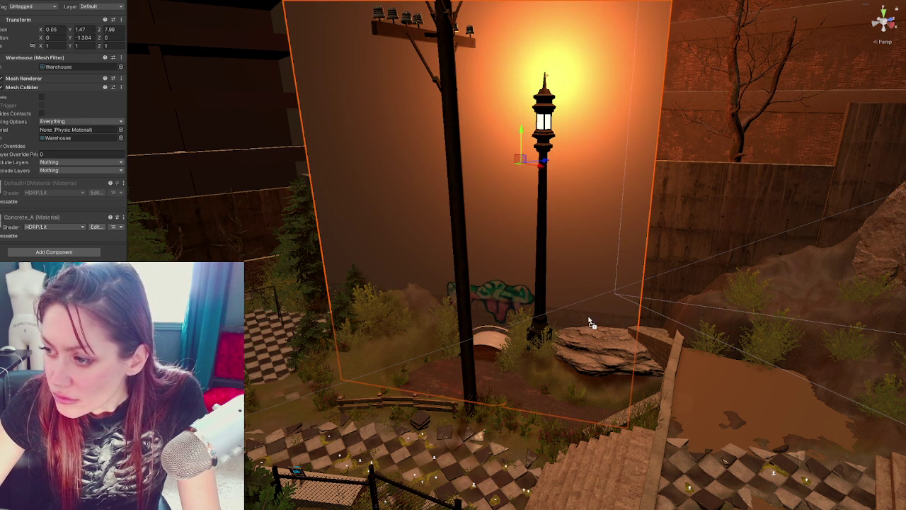
drag(142, 424, 348, 201)
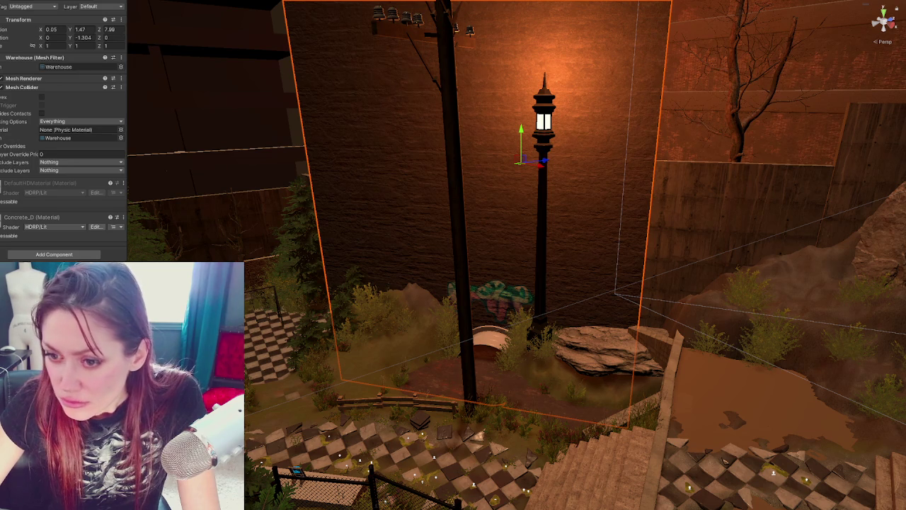
drag(142, 425, 395, 195)
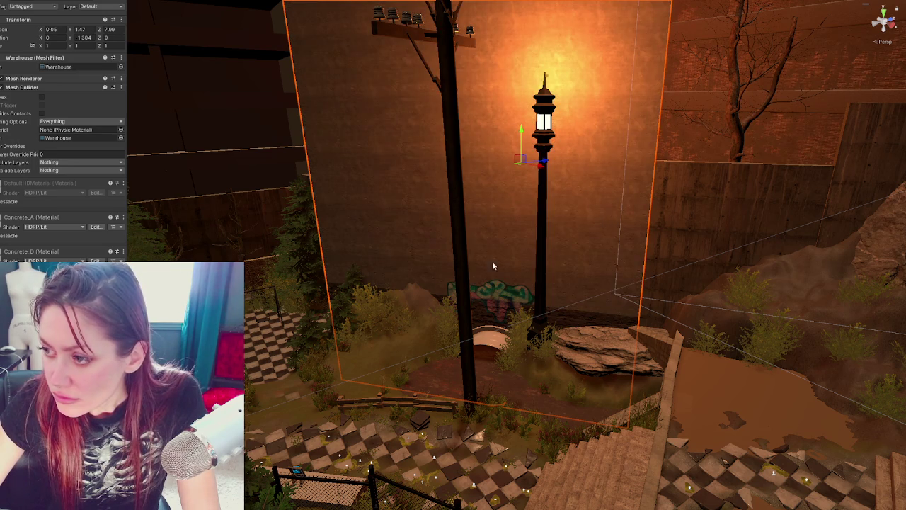
drag(524, 253, 486, 269)
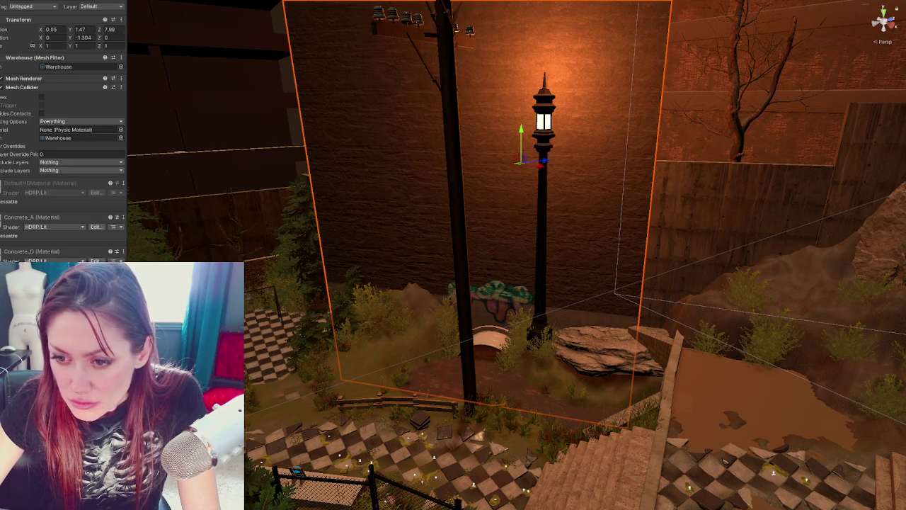
drag(314, 237, 373, 213)
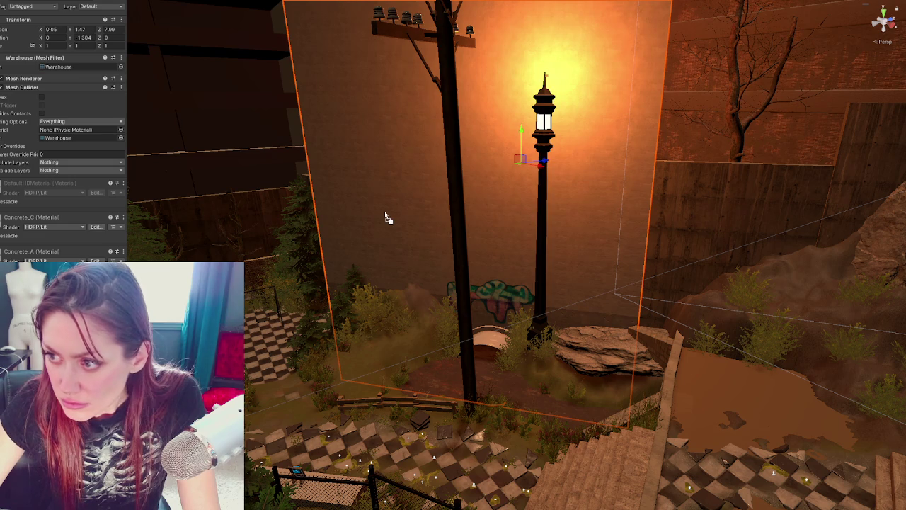
drag(315, 276, 388, 216)
Try Metal_B, scrap metal and corrugated shutter, finishing with a red brick-like wall.
drag(319, 255, 412, 215)
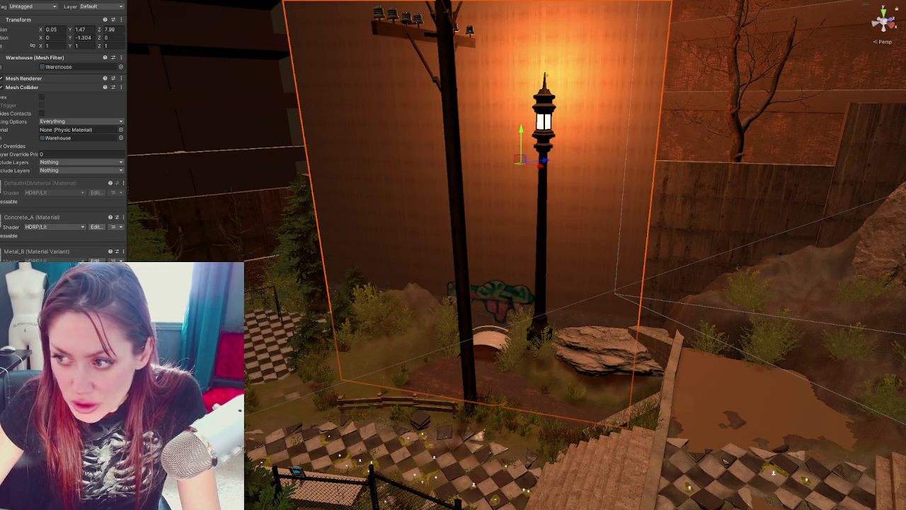
drag(248, 306, 389, 207)
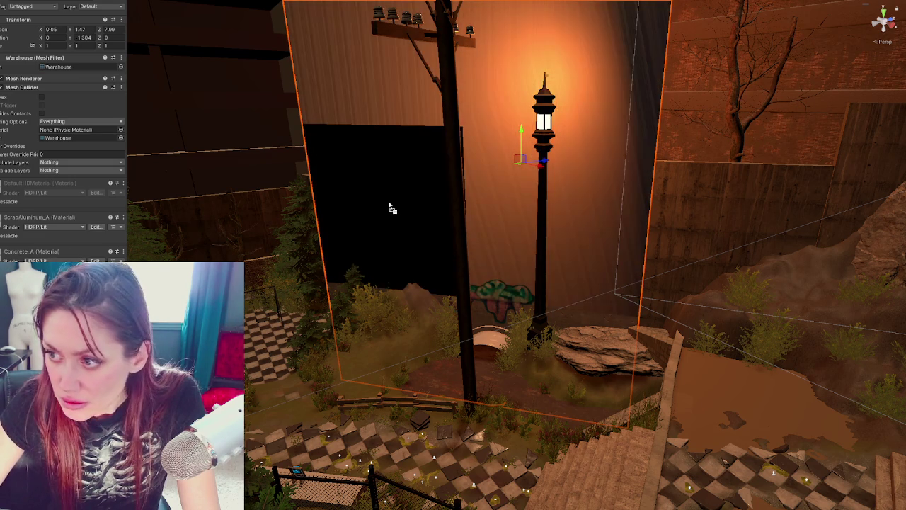
drag(368, 152, 367, 149)
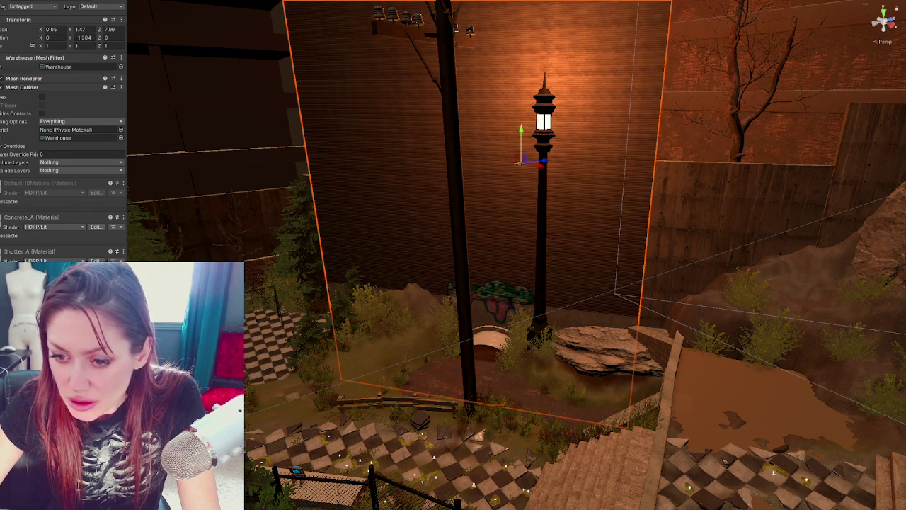
drag(417, 210, 418, 212)
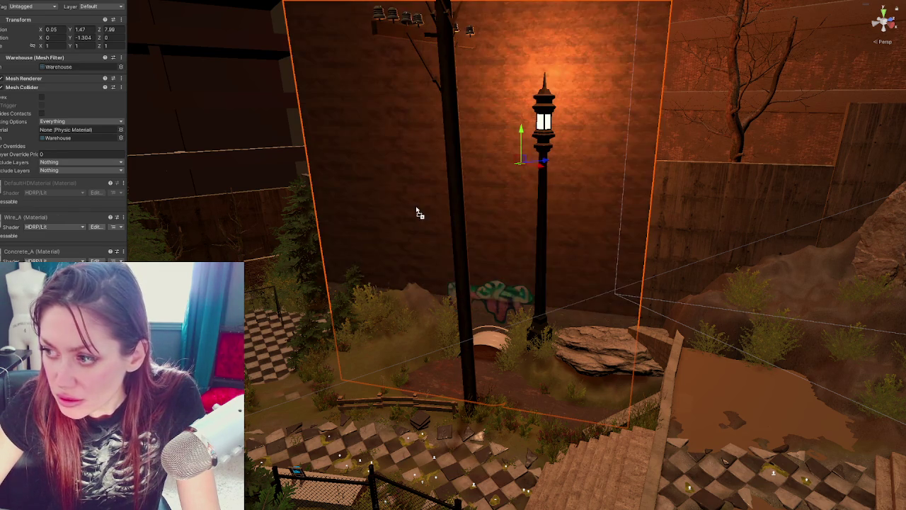
mouse_move(563, 224)
alt+mouse_down()
mouse_move(482, 212)
mouse_move(473, 309)
mouse_move(217, 171)
mouse_move(508, 249)
alt+mouse_up()
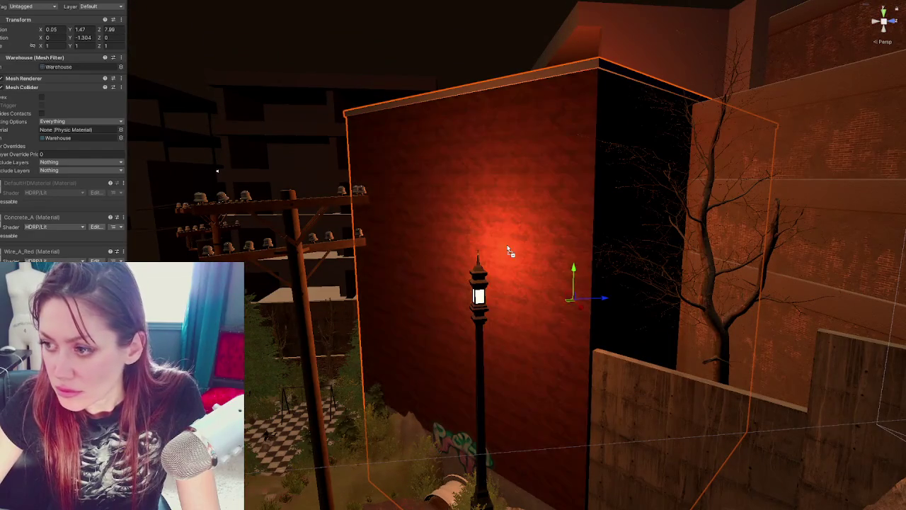
mouse_move(436, 172)
mouse_down()
mouse_move(516, 87)
mouse_move(567, 187)
mouse_up()
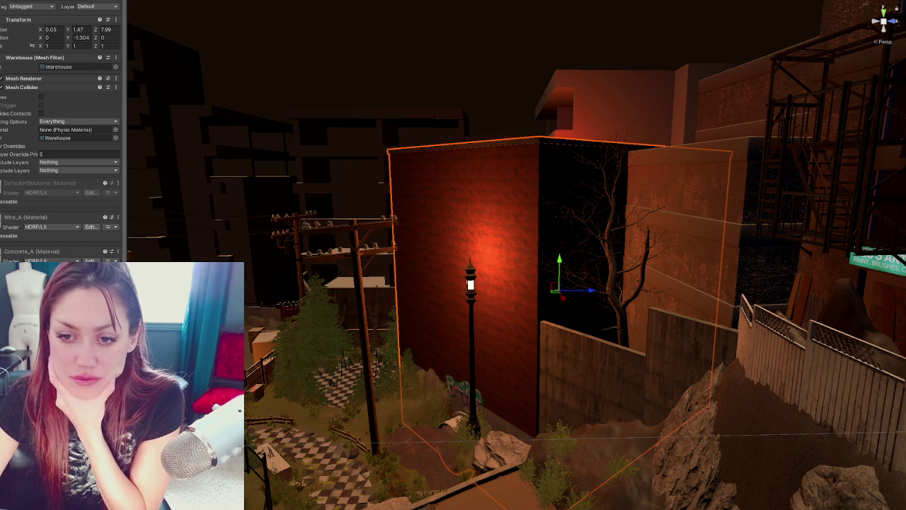
Deselect the warehouse building before entering Play mode.
key(Escape)
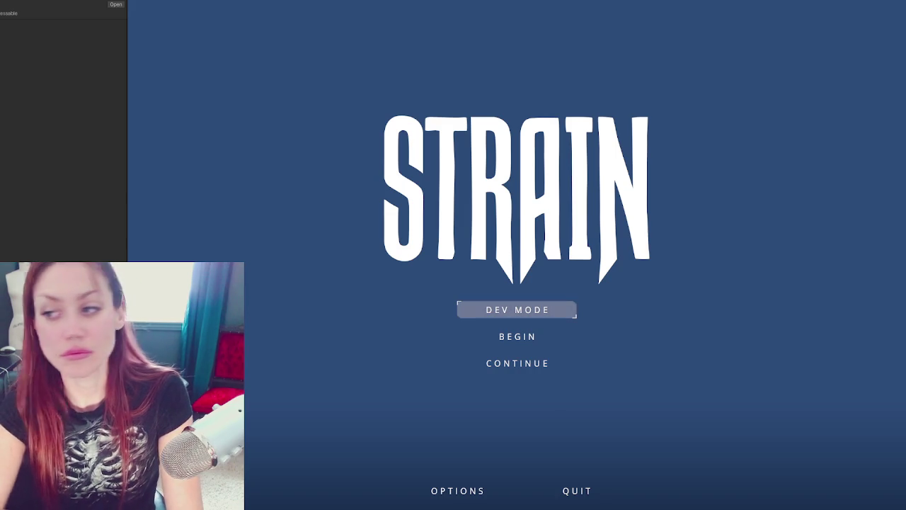
click(505, 365)
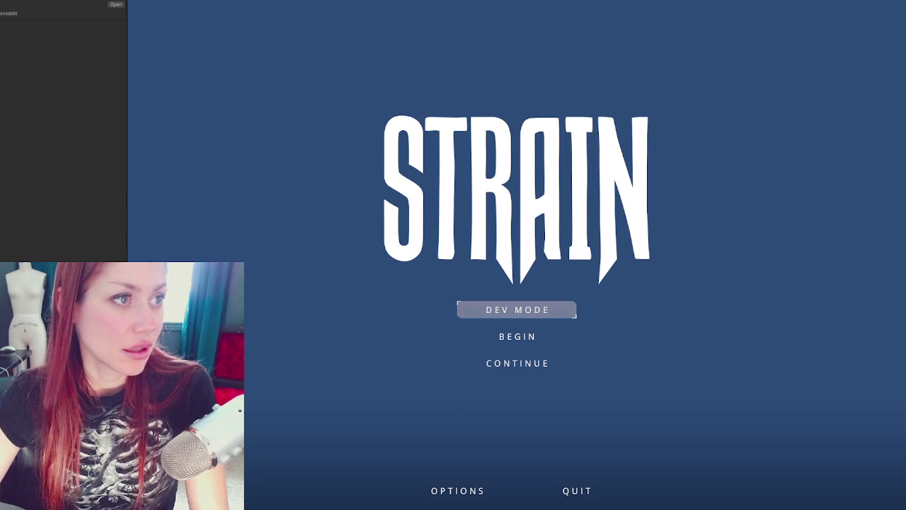
key(alt+Tab)
Scroll through the Carr School article's building photos and back up, then return to the game.
scroll(412, 185, down, 5)
scroll(411, 184, up, 3)
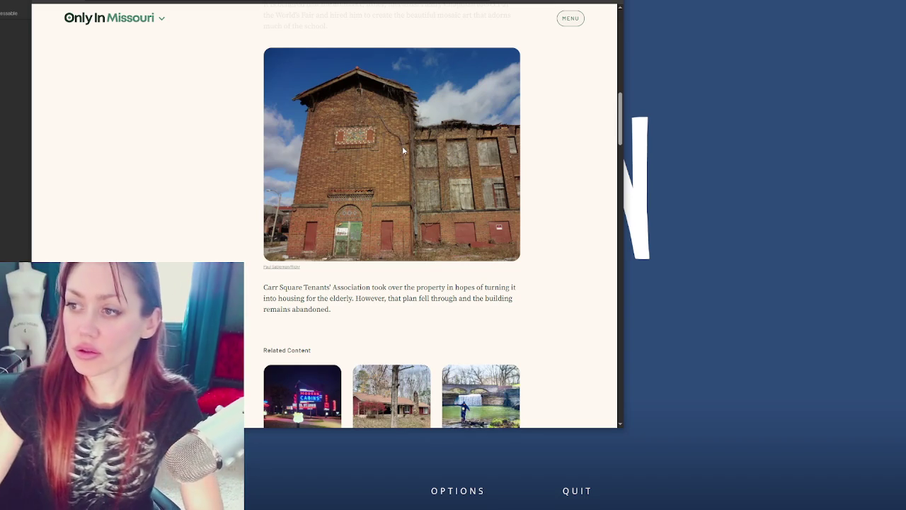
scroll(411, 212, down, 3)
scroll(411, 214, down, 3)
scroll(411, 215, down, 2)
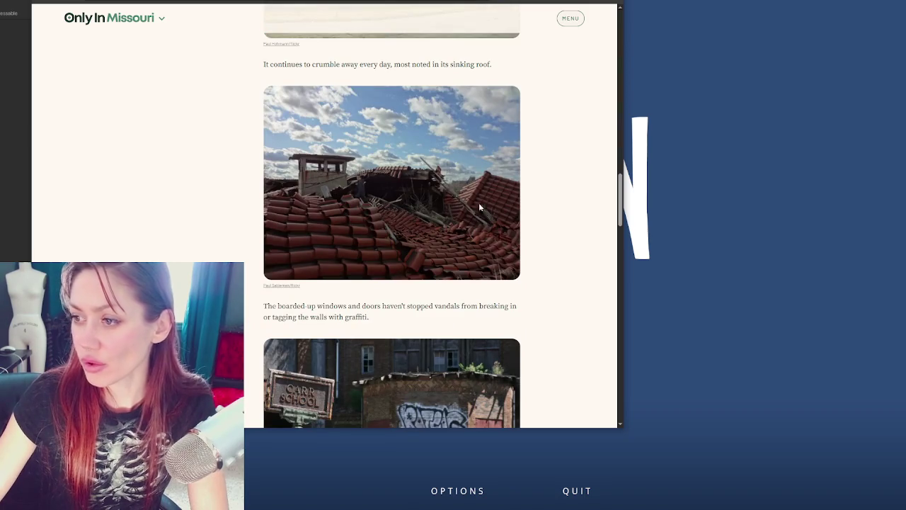
scroll(475, 223, down, 3)
scroll(457, 232, down, 3)
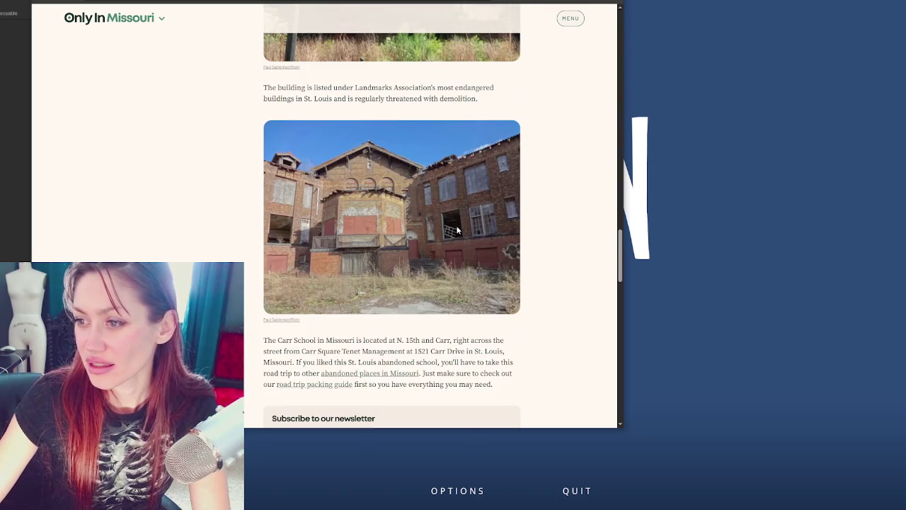
scroll(457, 230, down, 2)
scroll(457, 228, up, 5)
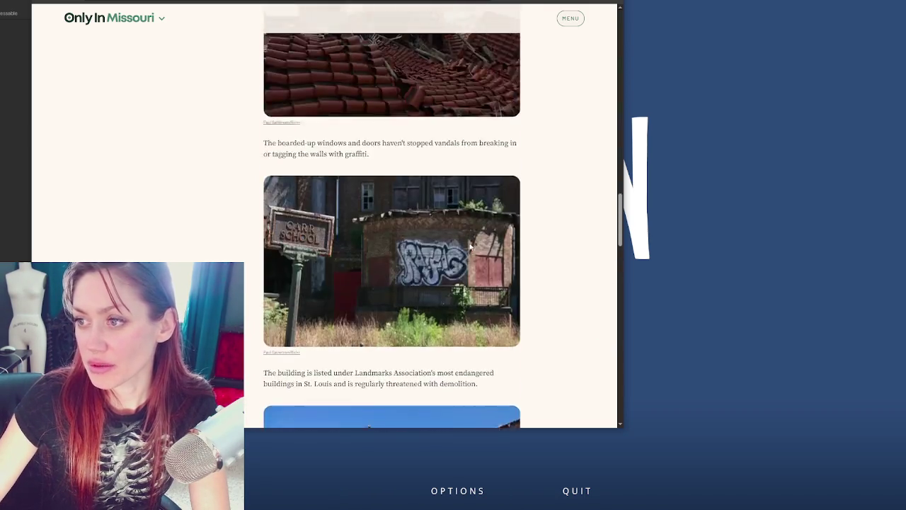
scroll(472, 259, up, 5)
scroll(471, 259, up, 3)
scroll(467, 262, up, 3)
scroll(463, 265, up, 1)
scroll(461, 266, up, 3)
scroll(461, 266, up, 3)
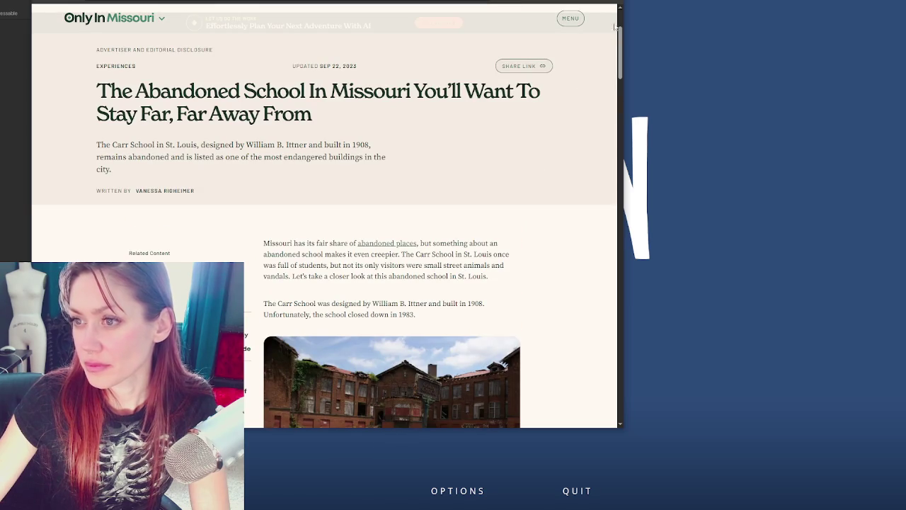
key(alt+Tab)
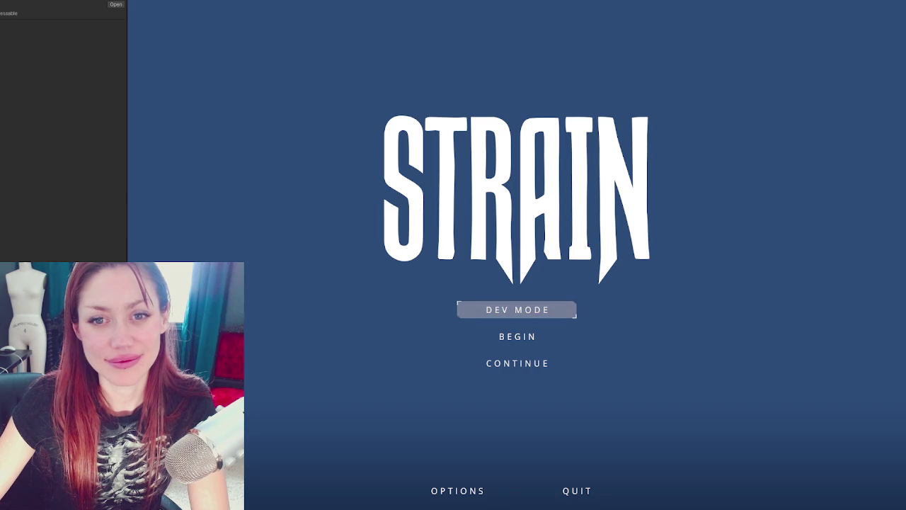
Launch STRAIN in DEV MODE from the main menu.
click(530, 315)
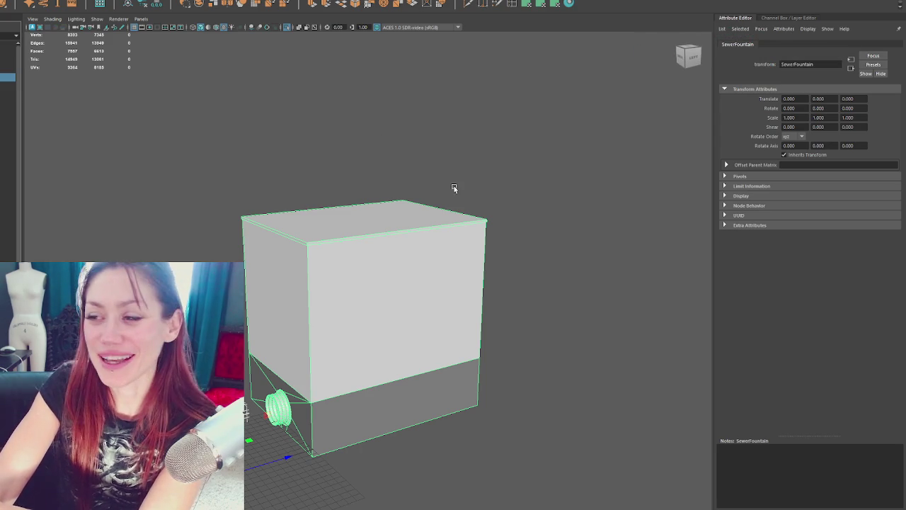
Select the Warehouse box in Maya and orbit to a near side-on view.
click(585, 165)
scroll(350, 266, up, 3)
click(350, 266)
scroll(350, 266, down, 3)
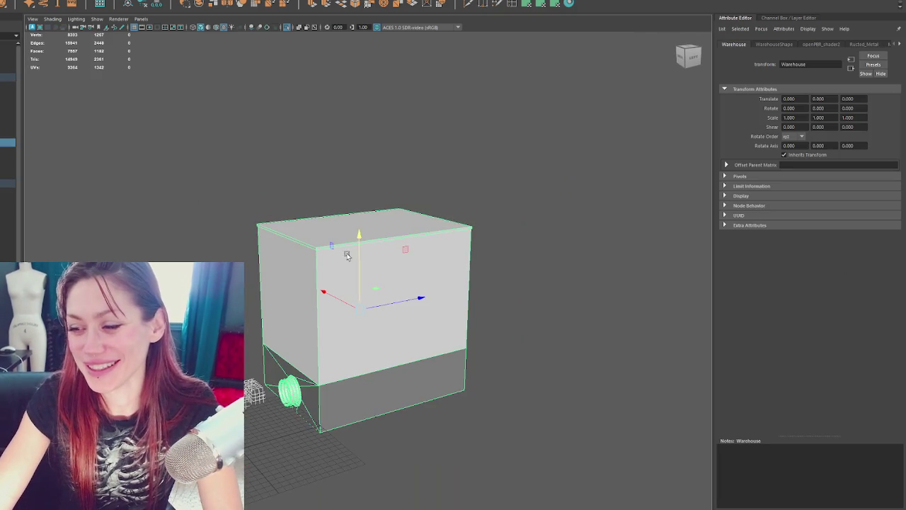
mouse_move(351, 266)
alt+mouse_down()
mouse_move(422, 281)
mouse_move(350, 259)
alt+mouse_up()
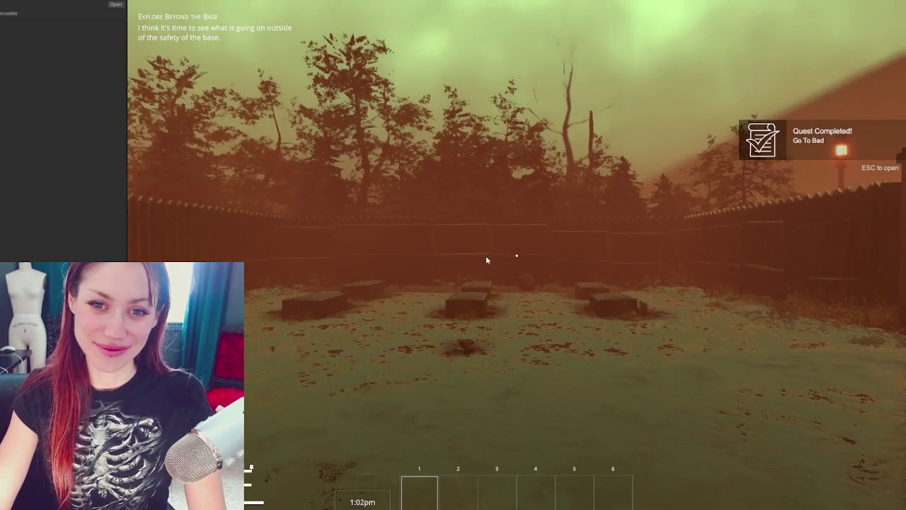
Walk the player through the EXIT gateway up to the gate onto the road.
click(488, 259)
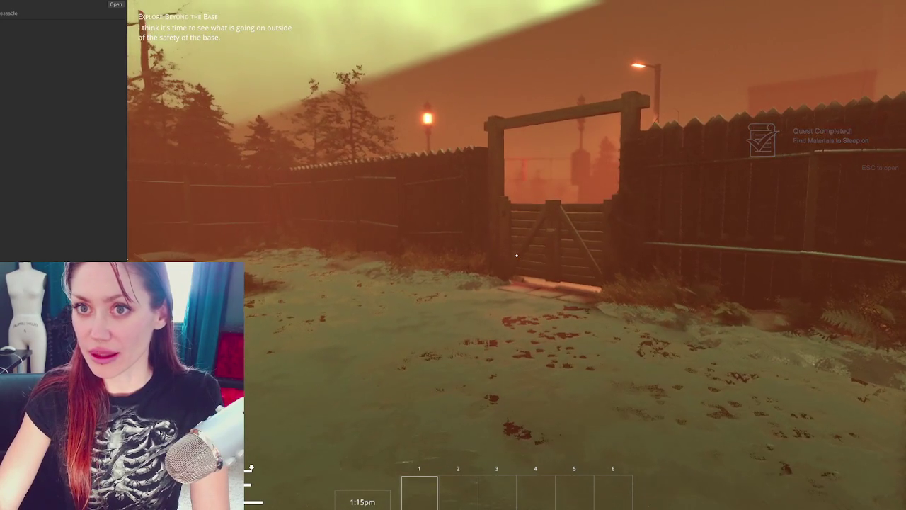
key(w)
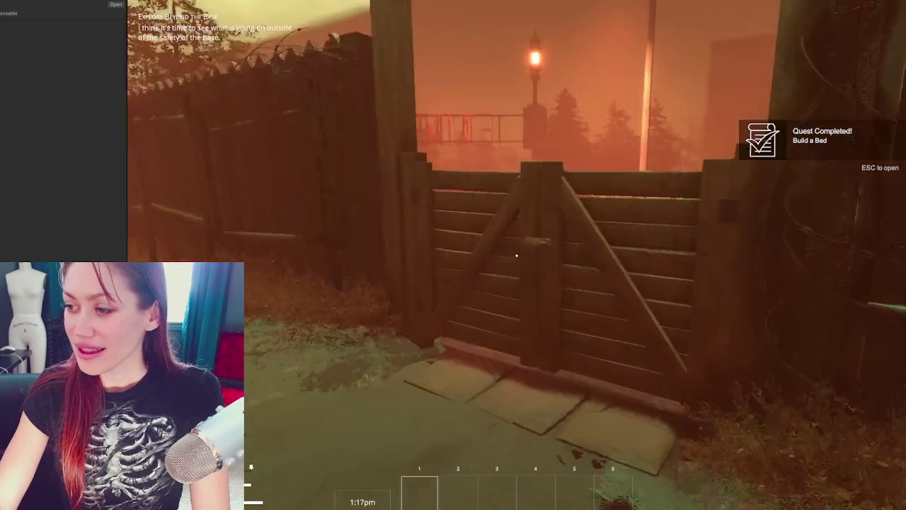
key(w)
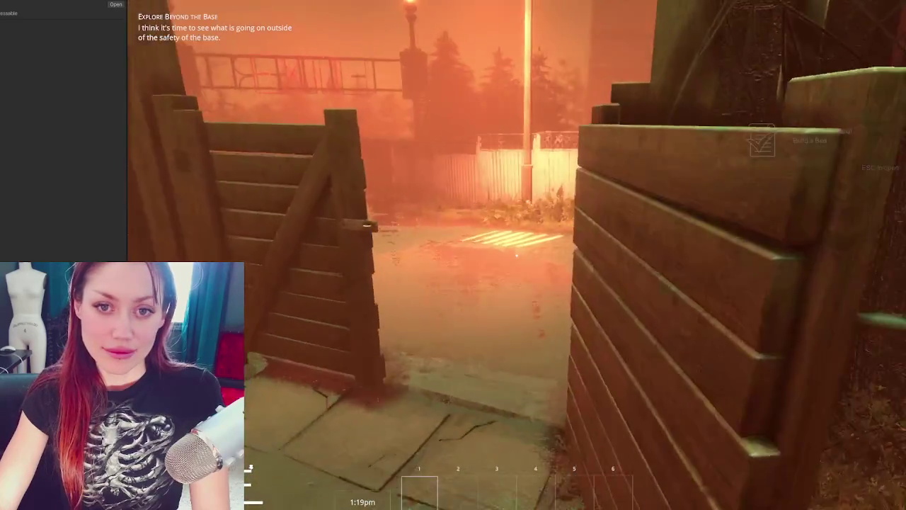
key(w)
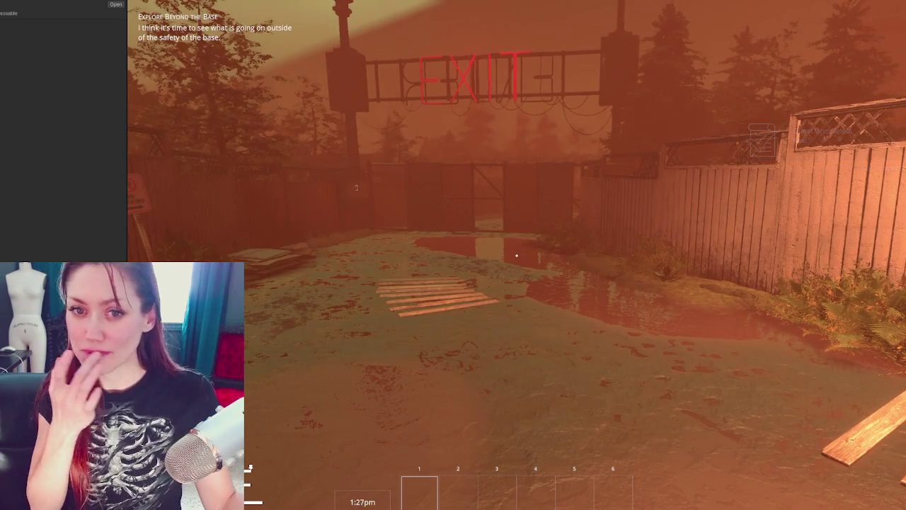
key(w)
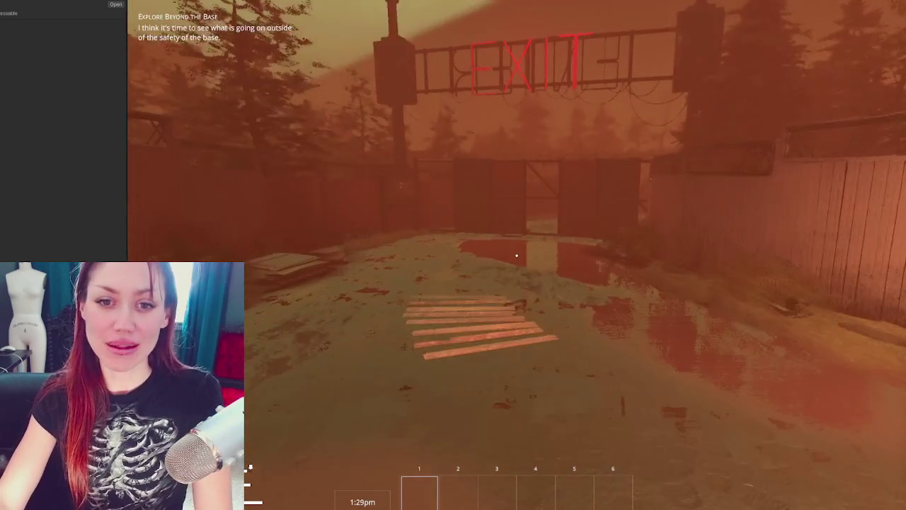
key(w)
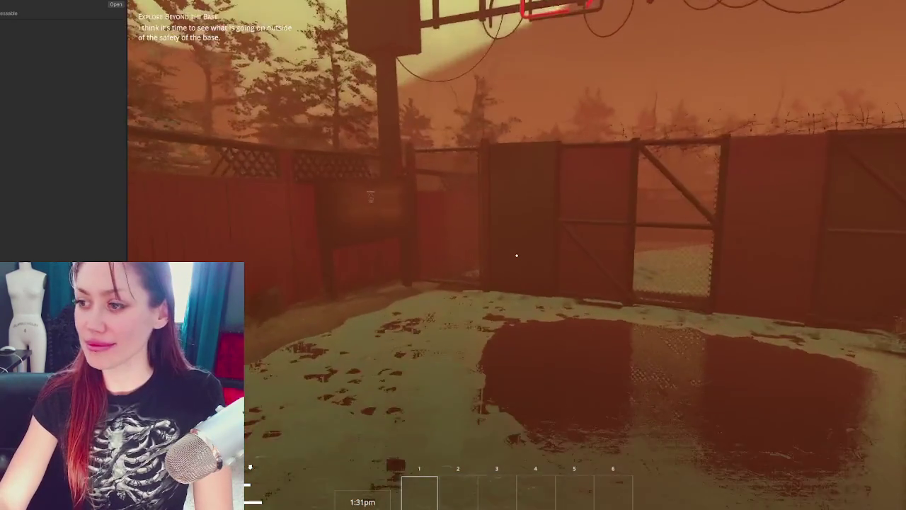
key(w)
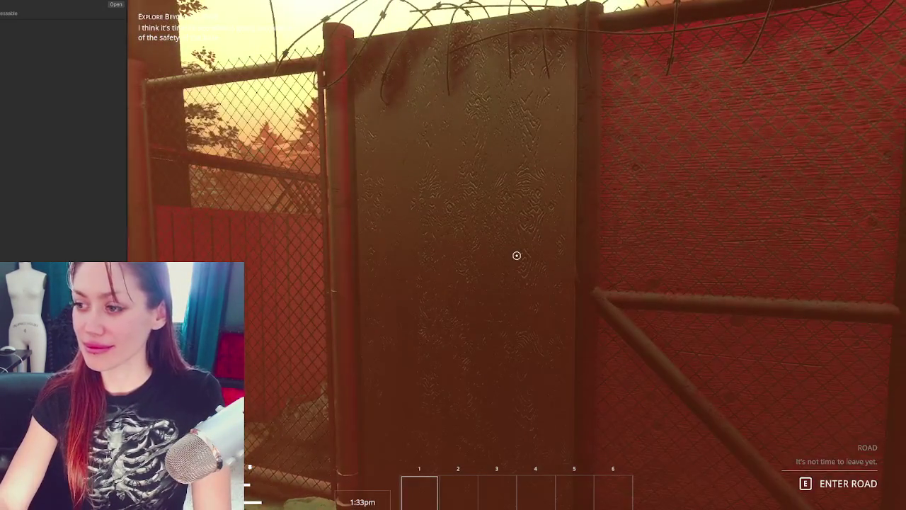
key(e)
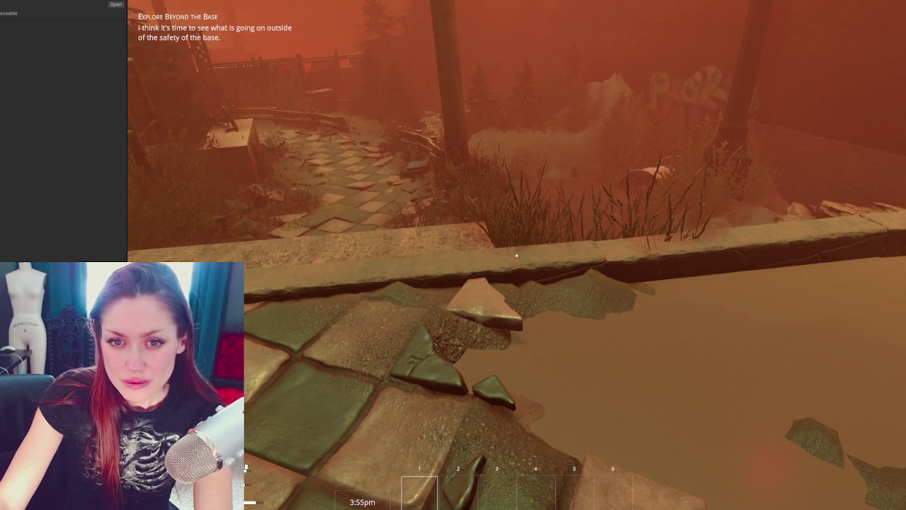
Explore out to the lamp-lit brick building, then pause to show the Stats page.
click(218, 203)
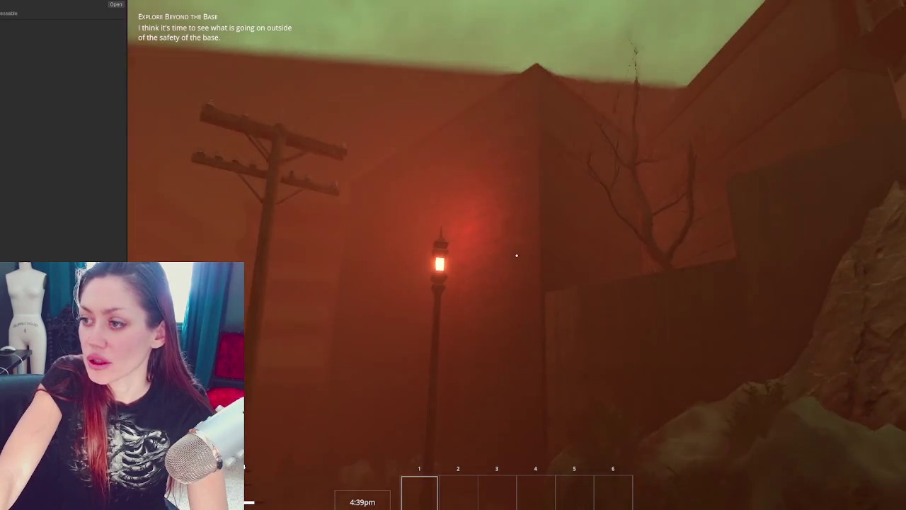
key(Escape)
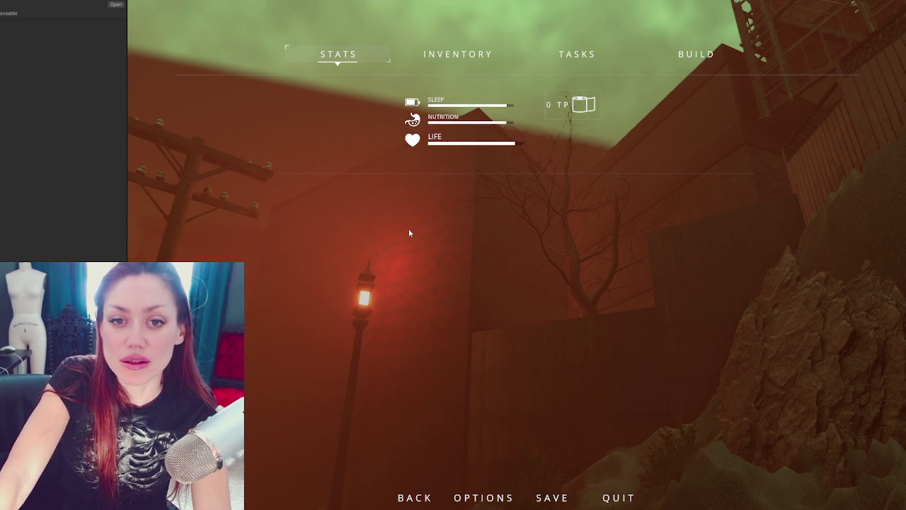
Leave the game, select and orbit the brick building beside the lamp post, then stop play.
key(ctrl+p)
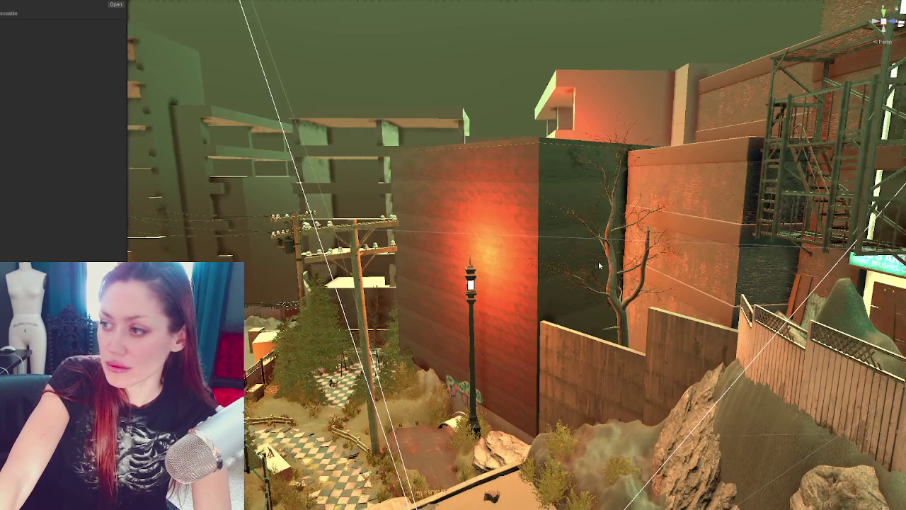
click(695, 227)
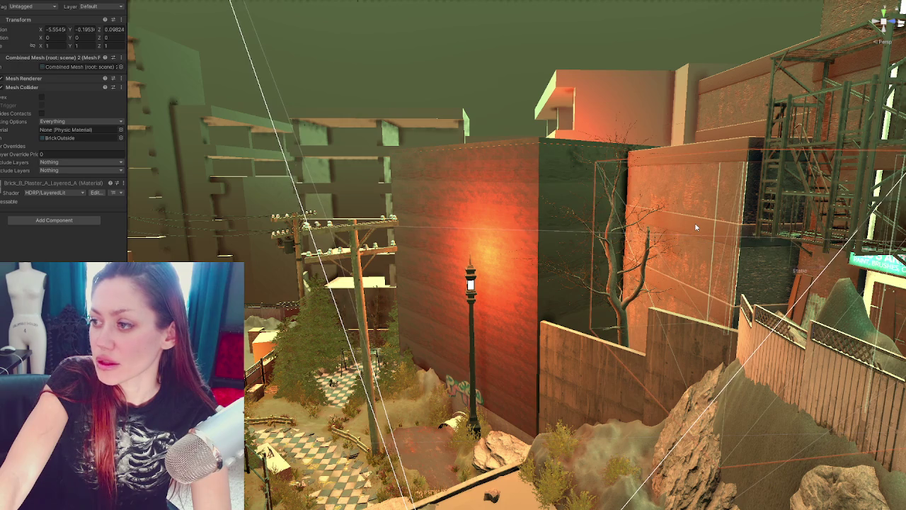
mouse_move(591, 190)
alt+mouse_down()
mouse_move(547, 206)
mouse_move(592, 215)
alt+mouse_up()
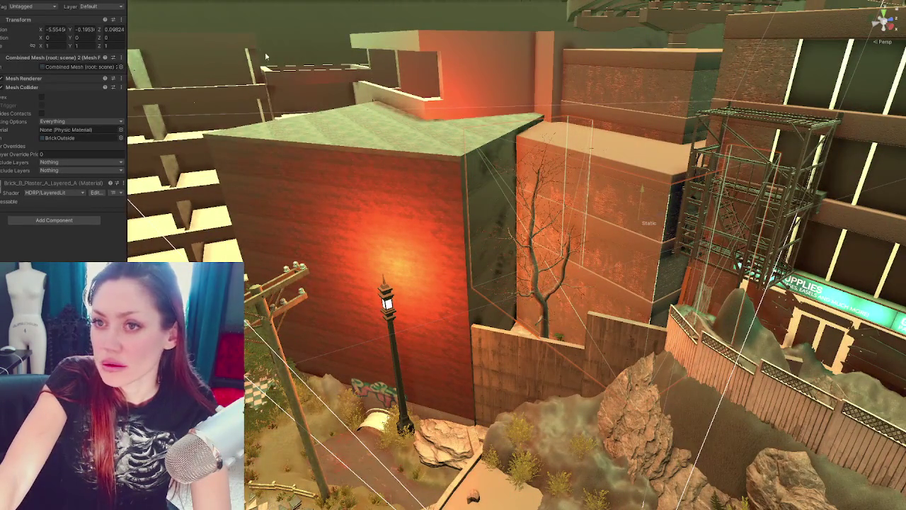
key(w)
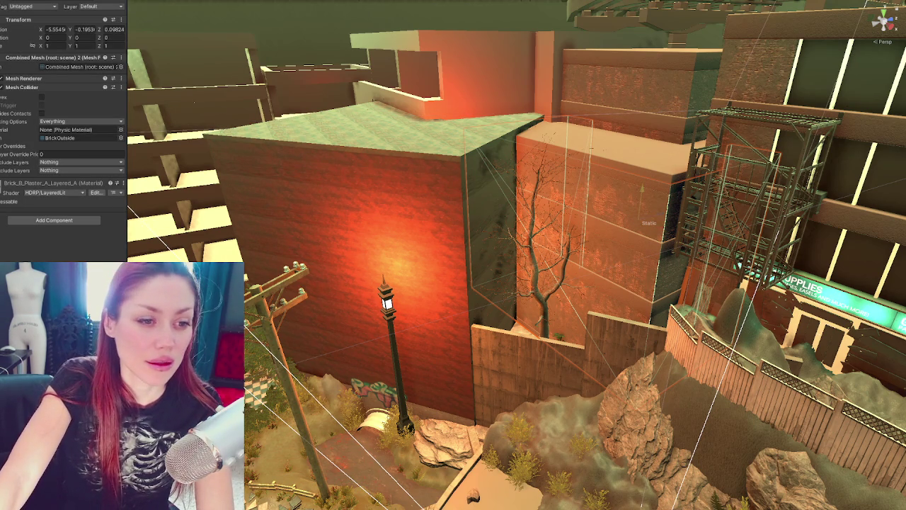
key(ctrl+p)
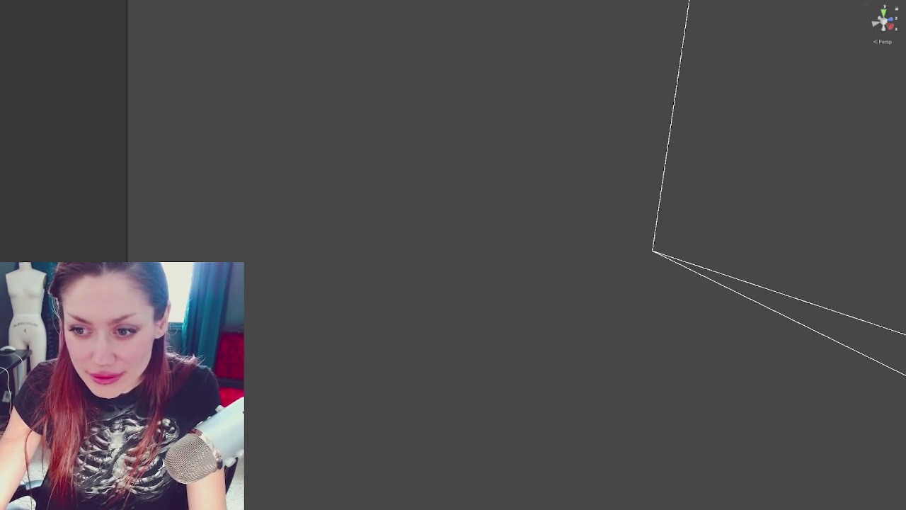
Enlarge the Project panel, then zoom and pan the Scene view close to the red brick warehouse.
drag(58, 269, 58, 207)
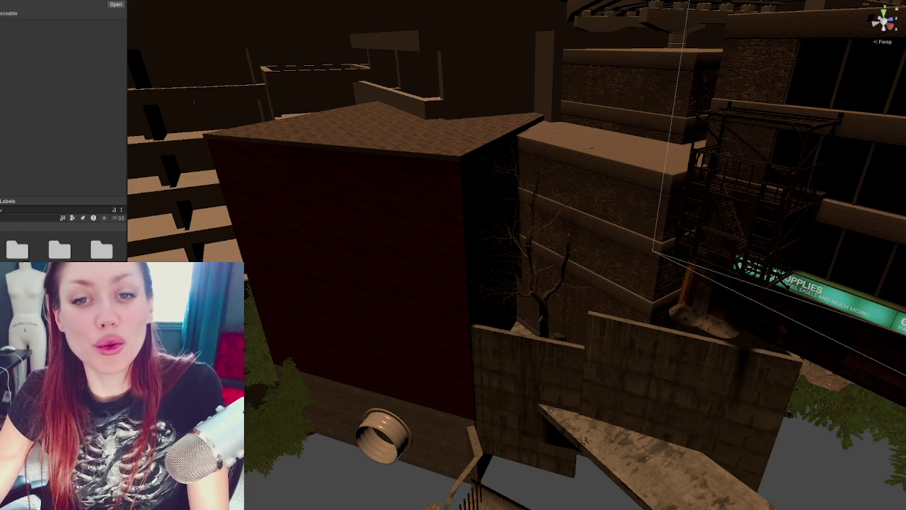
scroll(425, 192, up, 1)
scroll(426, 191, up, 1)
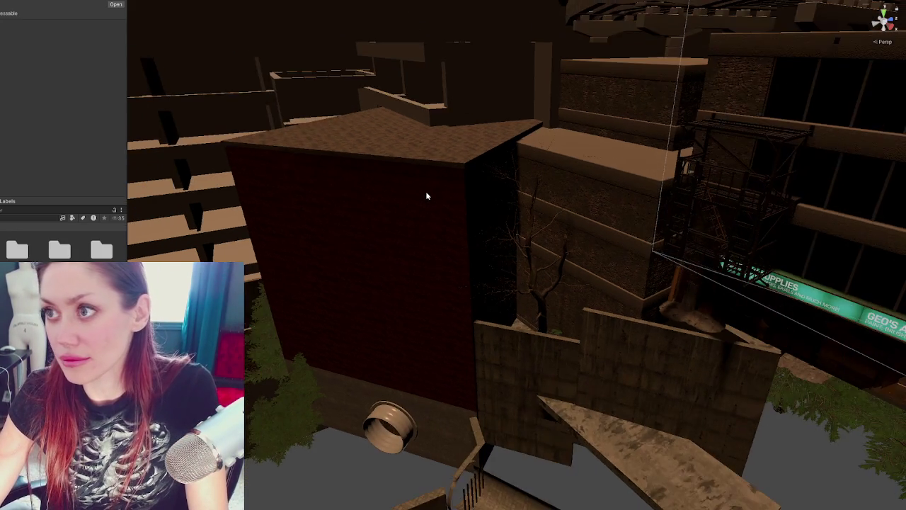
scroll(426, 191, up, 1)
scroll(522, 196, down, 2)
scroll(450, 178, up, 5)
scroll(502, 203, down, 5)
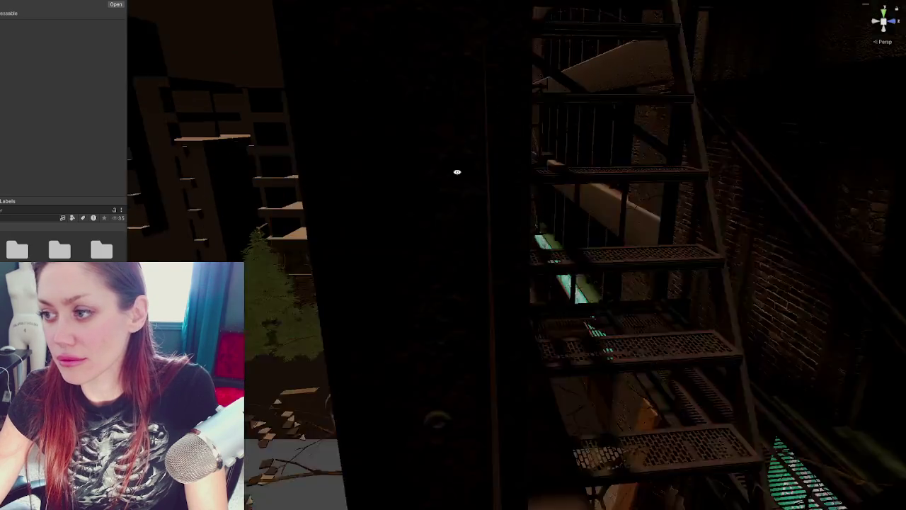
scroll(502, 204, up, 3)
scroll(571, 202, down, 2)
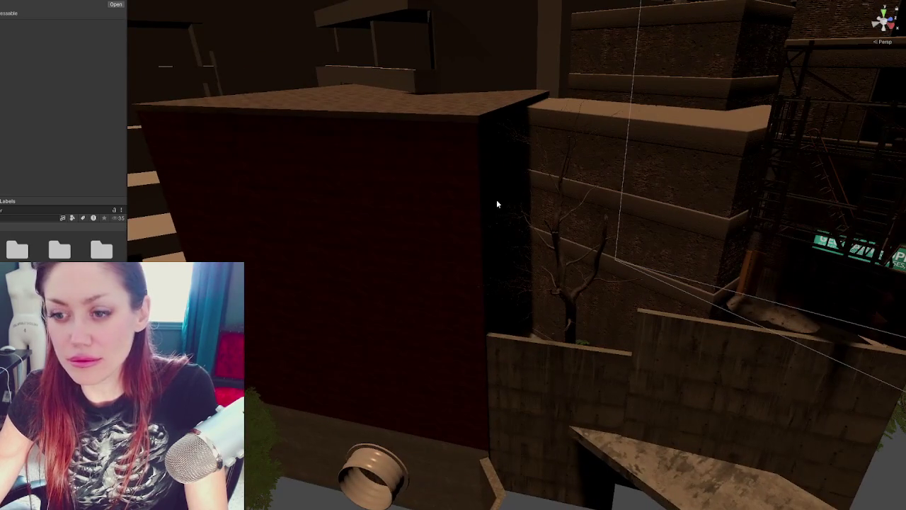
mouse_move(197, 242)
middle_down()
mouse_move(519, 208)
mouse_move(450, 170)
middle_up()
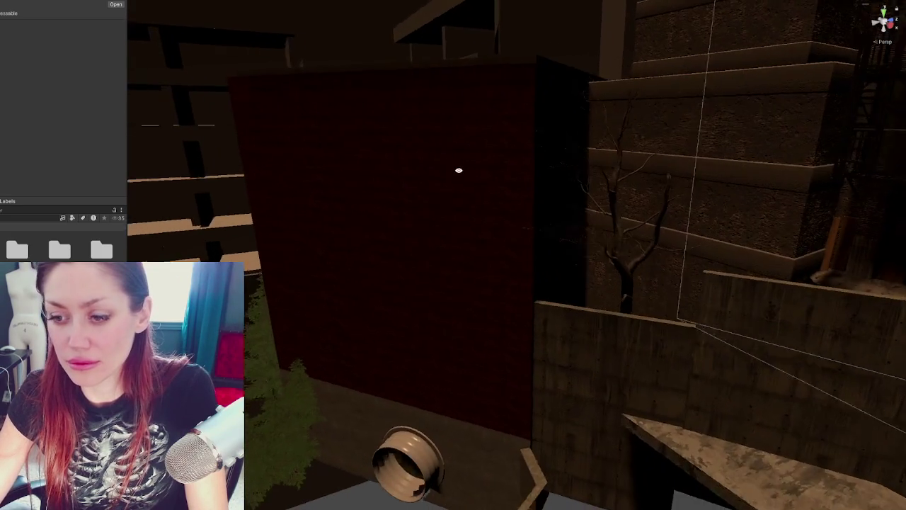
right_click(101, 253)
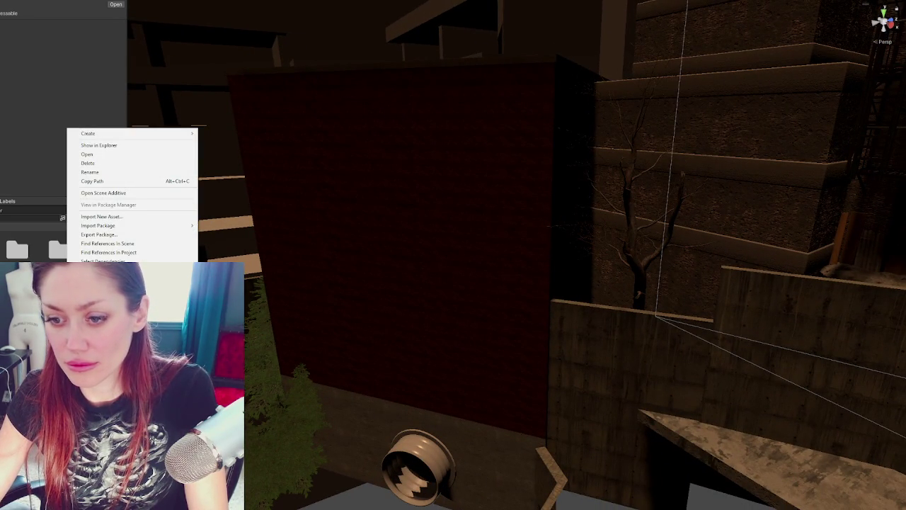
Load the scene asset with Open Scene Additive to add the lamp, pole, rocks and plants.
key(Escape)
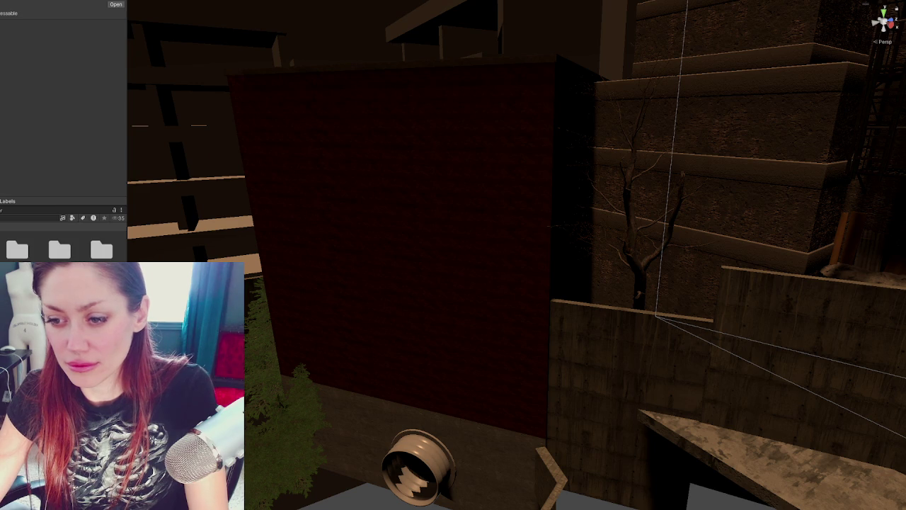
right_click(101, 157)
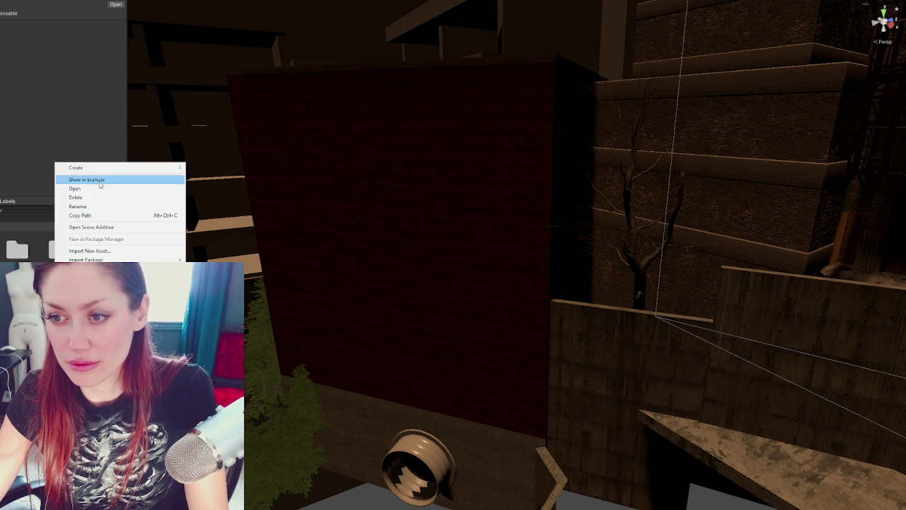
click(102, 178)
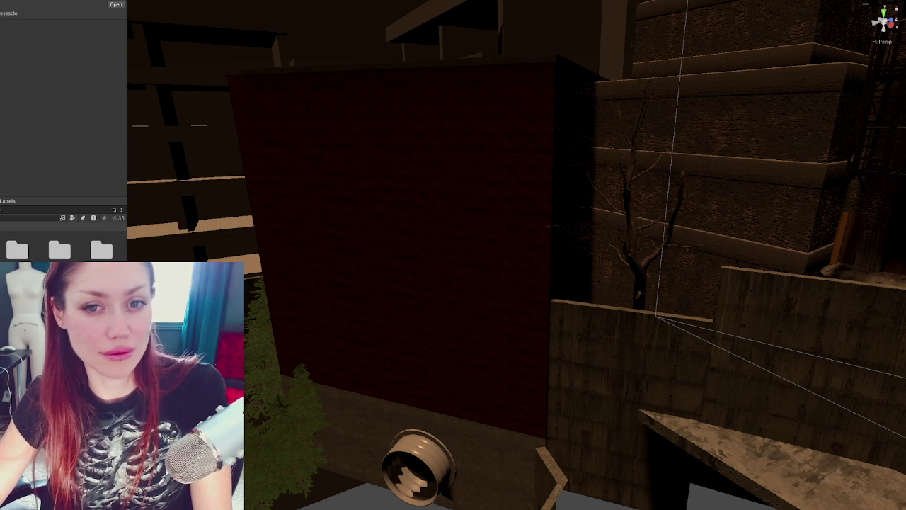
right_click(61, 167)
click(106, 235)
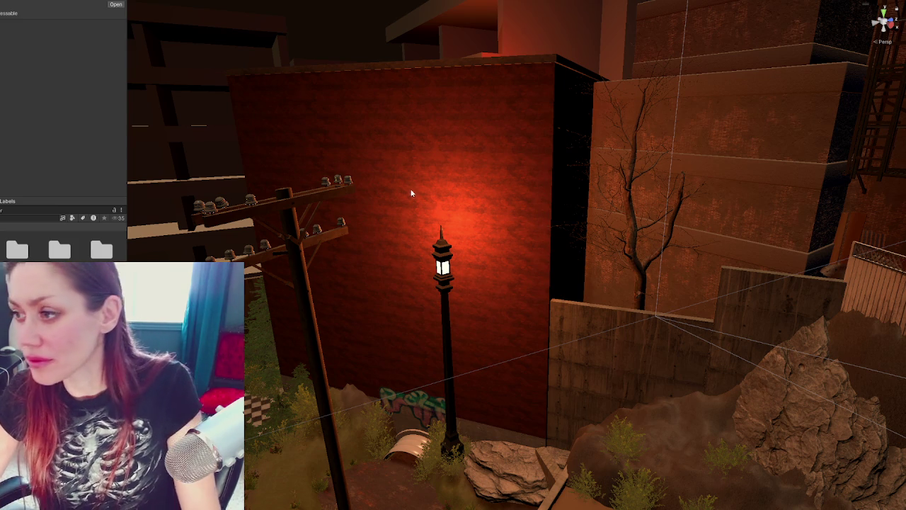
Select the red warehouse block, zoom out among the buildings, and save the Main scene.
click(464, 212)
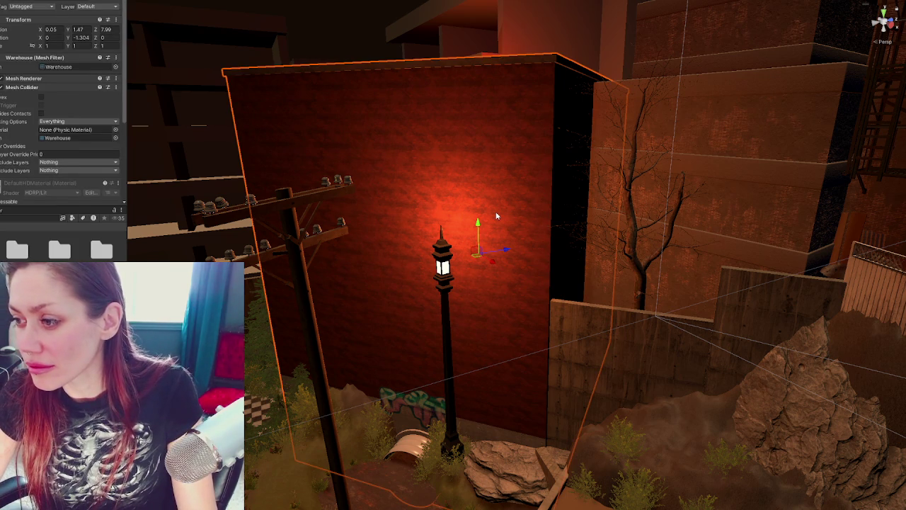
scroll(496, 216, down, 4)
scroll(496, 216, down, 2)
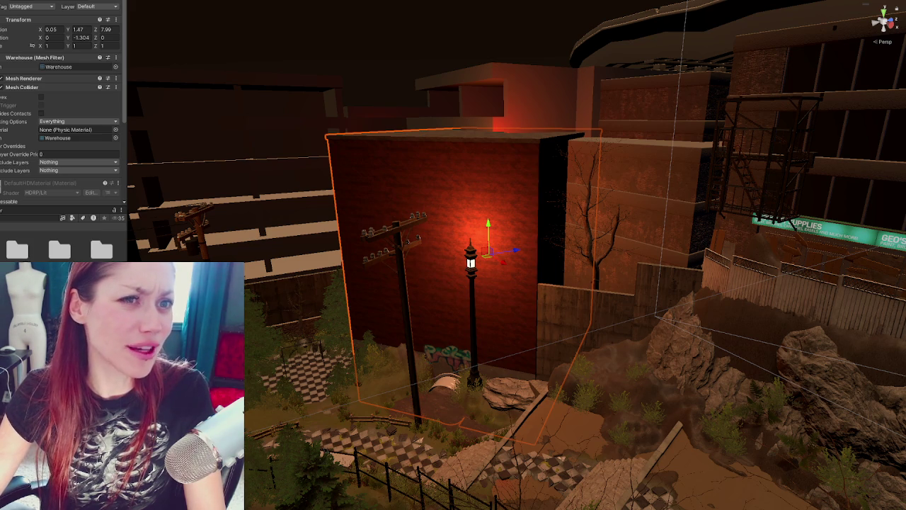
key(ctrl+s)
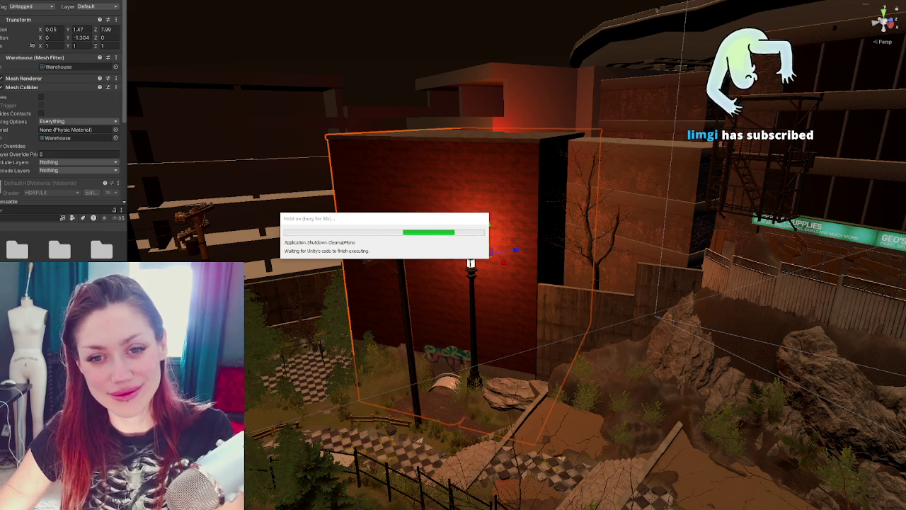
Switch over to the Maya window while Unity closes.
key(alt+Tab)
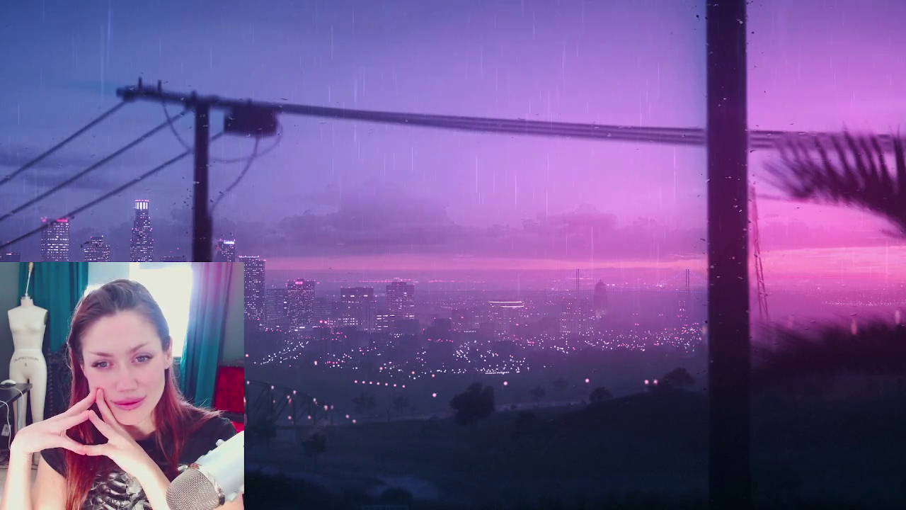
Select the Warehouse box and orbit to view it from the back and a corner.
drag(234, 74, 308, 177)
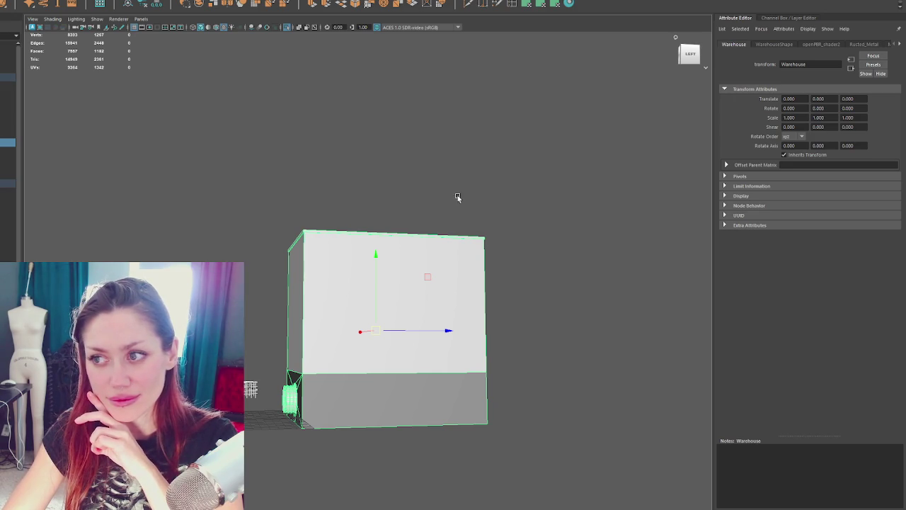
click(347, 226)
click(402, 318)
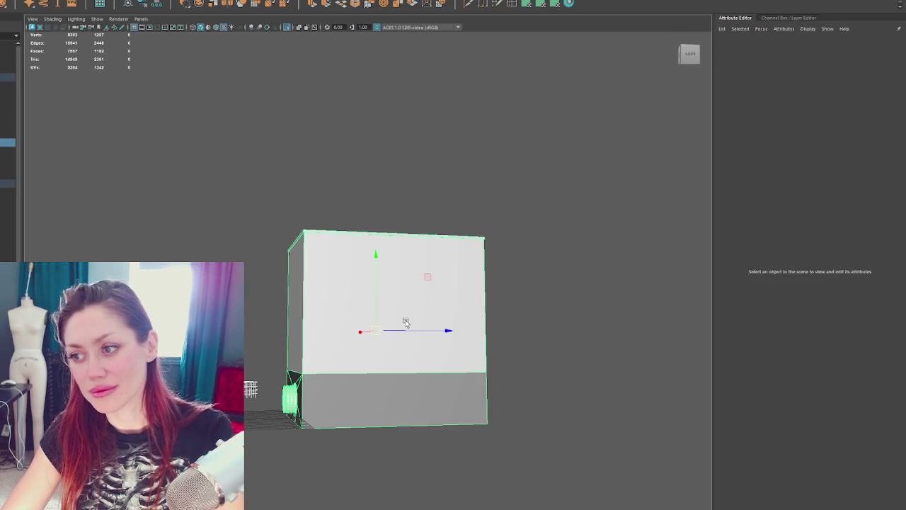
alt+drag(323, 308, 401, 317)
alt+drag(521, 291, 405, 285)
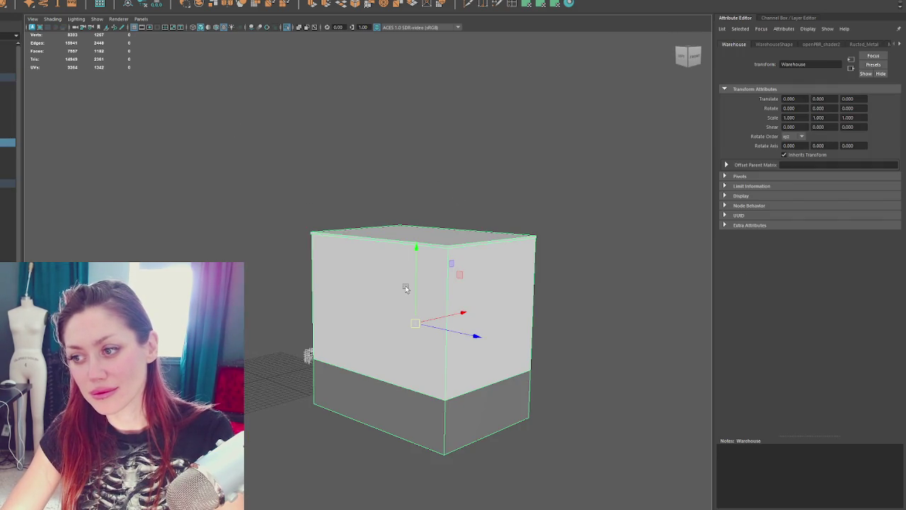
alt+drag(330, 283, 431, 291)
Return to a near-front view of the box and enter vertex mode.
scroll(422, 295, up, 3)
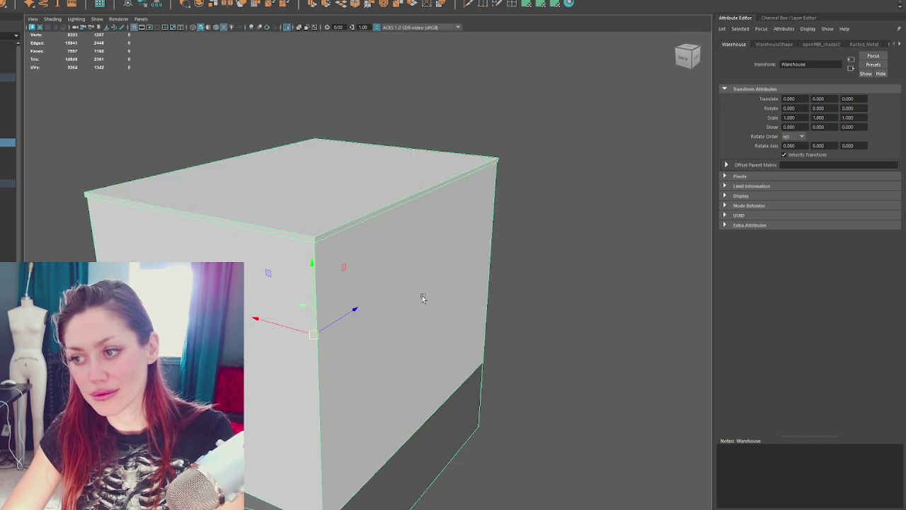
scroll(419, 291, down, 3)
scroll(405, 320, up, 5)
scroll(405, 321, down, 5)
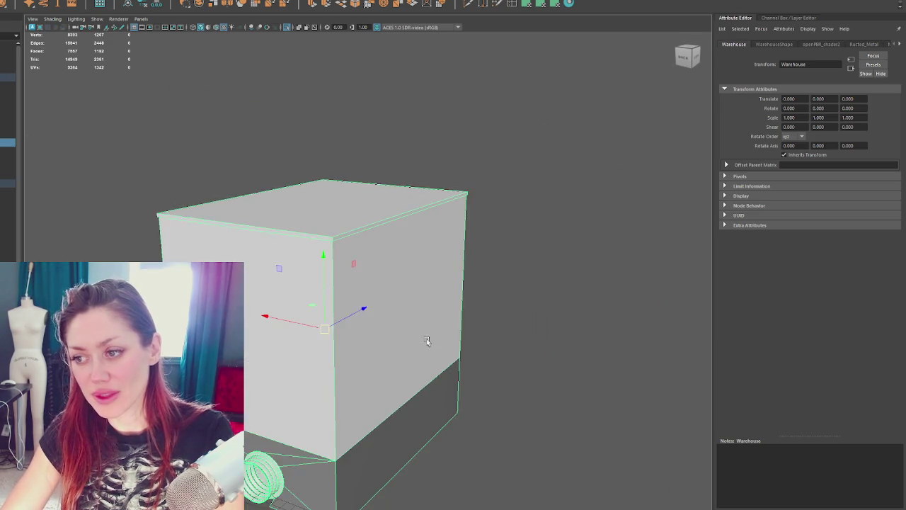
scroll(427, 339, up, 1)
scroll(479, 297, up, 4)
scroll(500, 243, down, 3)
mouse_move(464, 250)
alt+mouse_down()
mouse_move(485, 263)
mouse_move(461, 239)
mouse_move(471, 242)
mouse_move(414, 214)
alt+mouse_up()
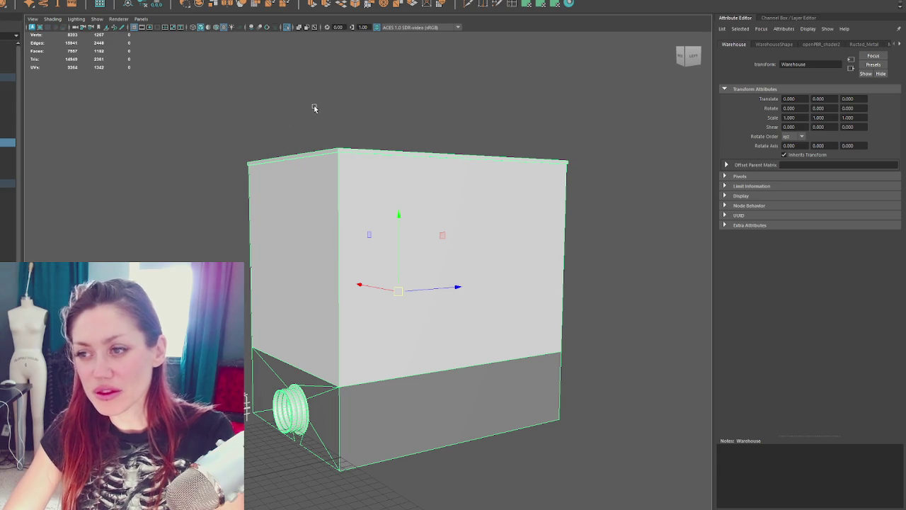
key(F9)
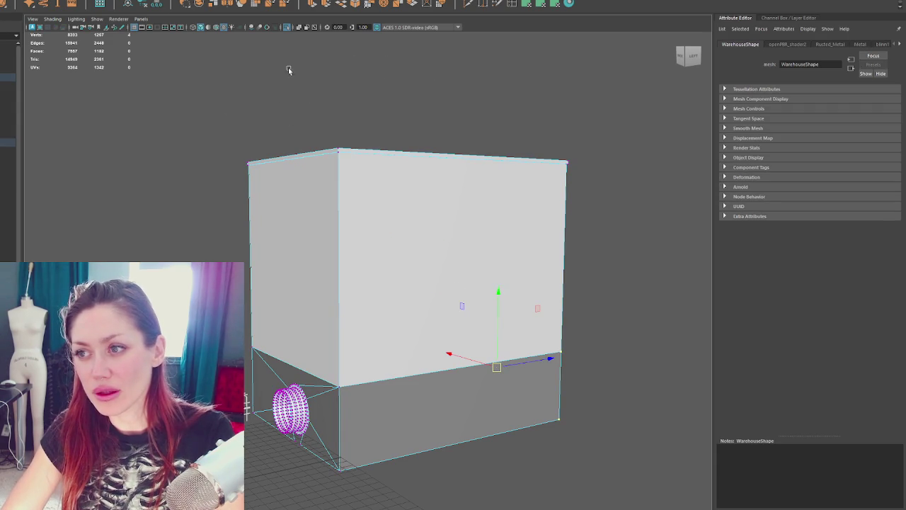
Lower the warehouse box by dragging its top vertices down.
drag(202, 89, 603, 249)
mouse_move(406, 99)
mouse_down()
mouse_move(404, 138)
mouse_move(406, 126)
mouse_up()
click(335, 59)
mouse_move(334, 59)
alt+mouse_down()
mouse_move(427, 97)
mouse_move(439, 301)
mouse_move(492, 284)
mouse_move(448, 238)
mouse_move(451, 202)
mouse_move(546, 210)
mouse_move(431, 209)
alt+mouse_up()
key(F8)
Duplicate the box, raise the copy, and delete its lower faces in wireframe.
key(ctrl+d)
key(r)
mouse_move(582, 239)
alt+mouse_down()
mouse_move(581, 247)
mouse_move(570, 200)
mouse_move(124, 412)
alt+mouse_up()
key(4)
drag(589, 218, 101, 212)
key(w)
drag(334, 239, 333, 154)
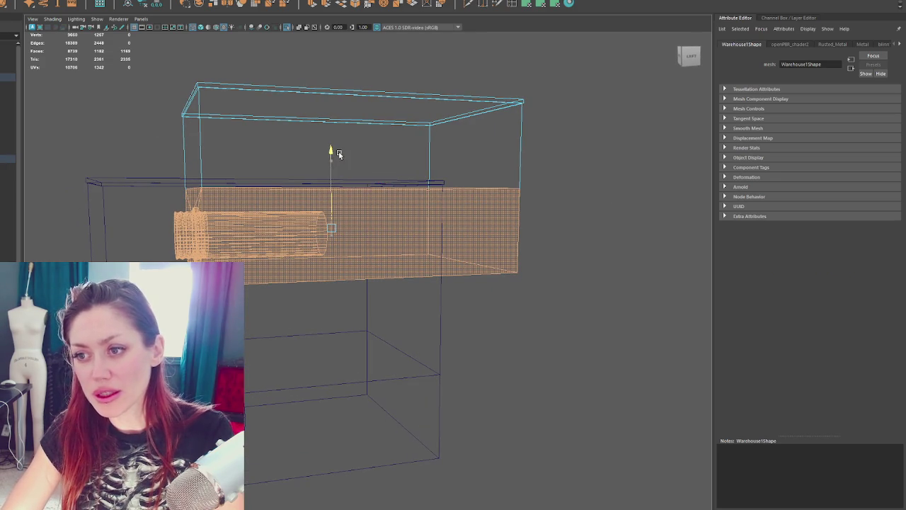
key(Delete)
scroll(425, 297, down, 3)
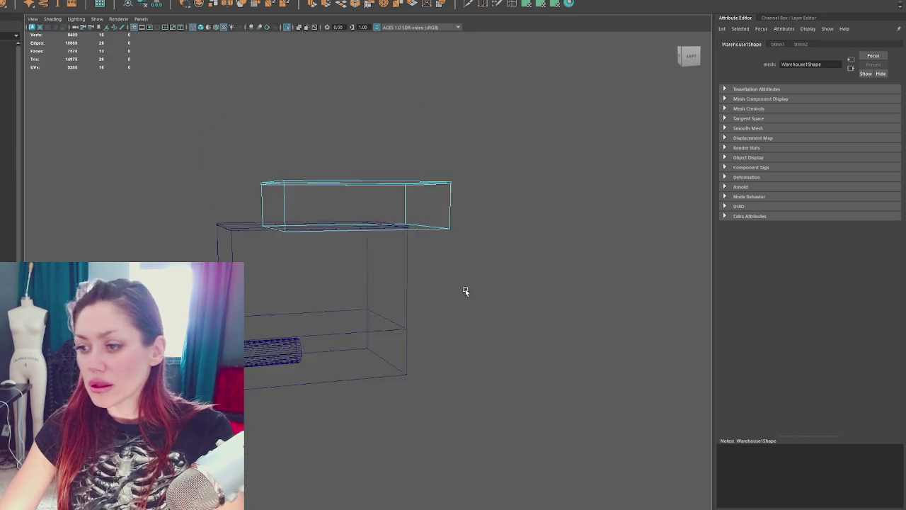
scroll(439, 298, down, 3)
Widen the original lower box to the right by moving its right-side vertices.
drag(441, 283, 384, 330)
key(F9)
drag(389, 176, 491, 423)
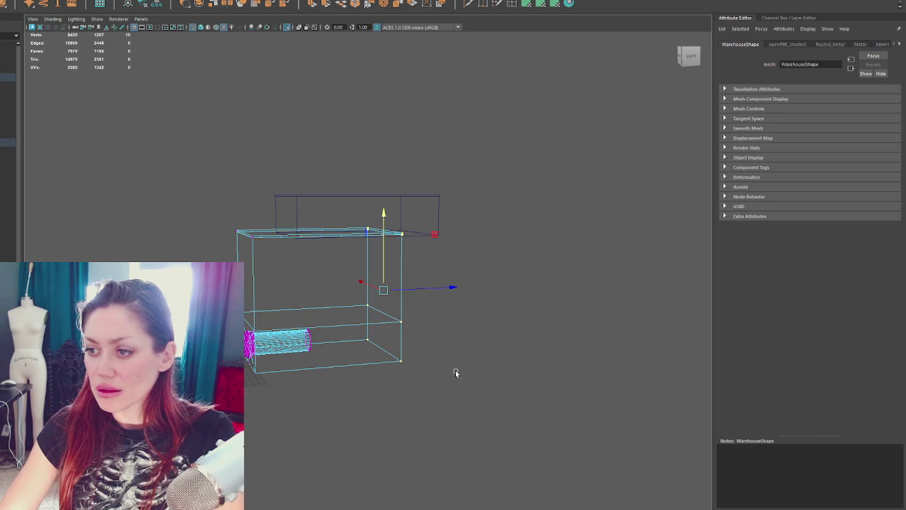
drag(427, 285, 481, 283)
click(572, 156)
key(6)
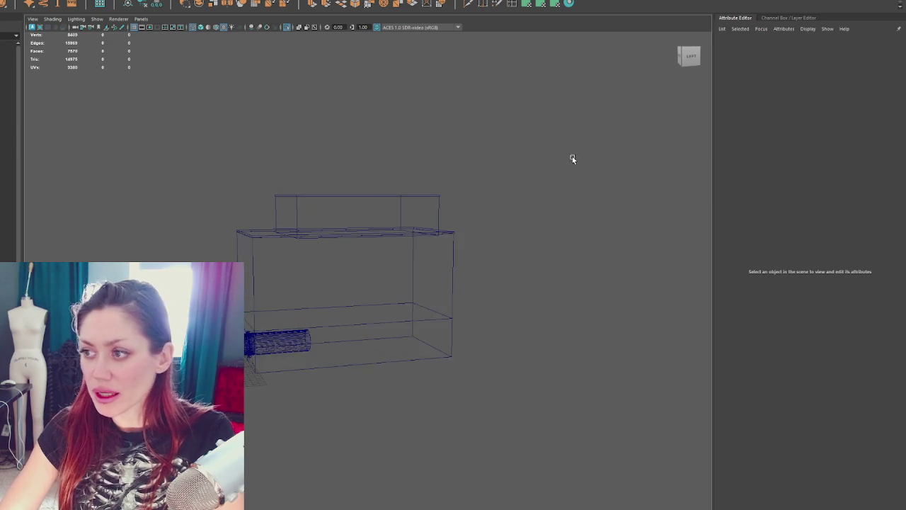
alt+right_drag(493, 220, 430, 206)
mouse_move(430, 206)
alt+mouse_down()
mouse_move(494, 211)
mouse_move(421, 204)
mouse_move(421, 219)
alt+mouse_up()
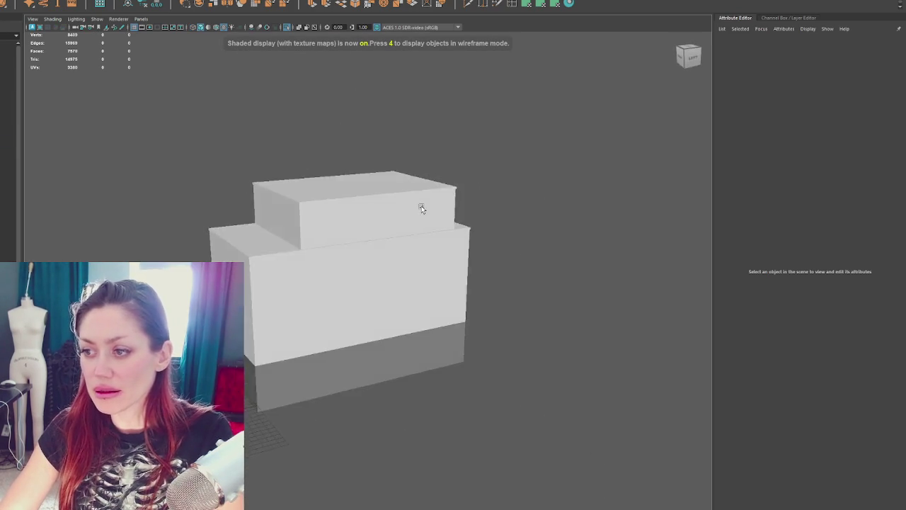
scroll(446, 202, up, 3)
Narrow the upper box from its right side and nudge it slightly right.
click(421, 218)
mouse_move(603, 212)
alt+mouse_down()
mouse_move(380, 194)
mouse_move(297, 218)
alt+mouse_up()
right_drag(532, 151, 532, 90)
click(450, 205)
drag(397, 196, 360, 197)
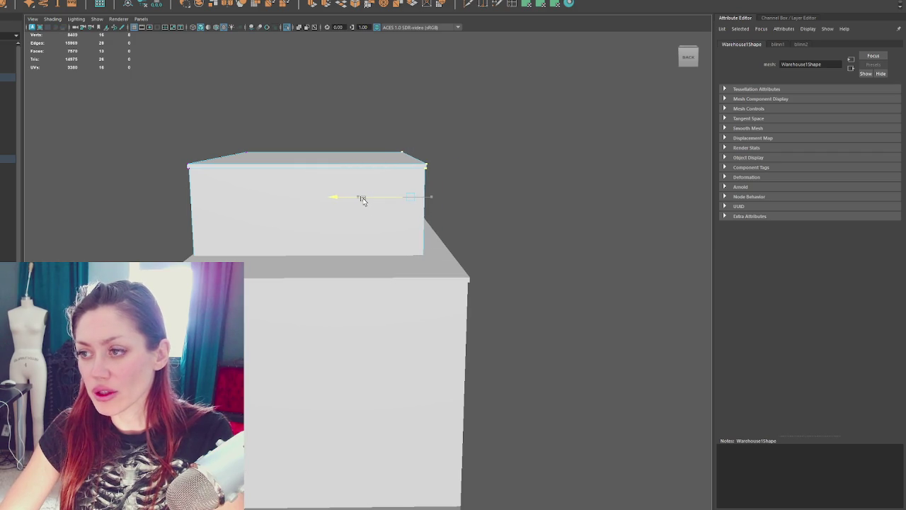
click(503, 144)
click(288, 248)
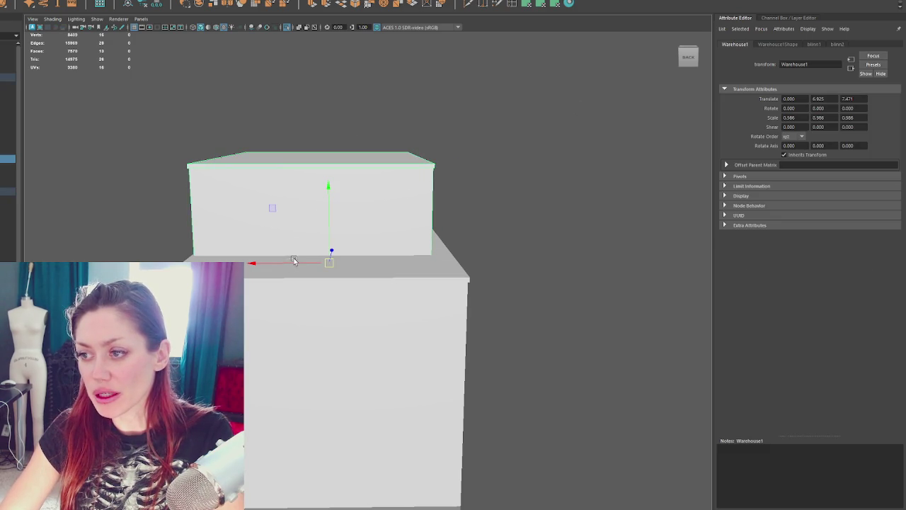
drag(283, 263, 287, 263)
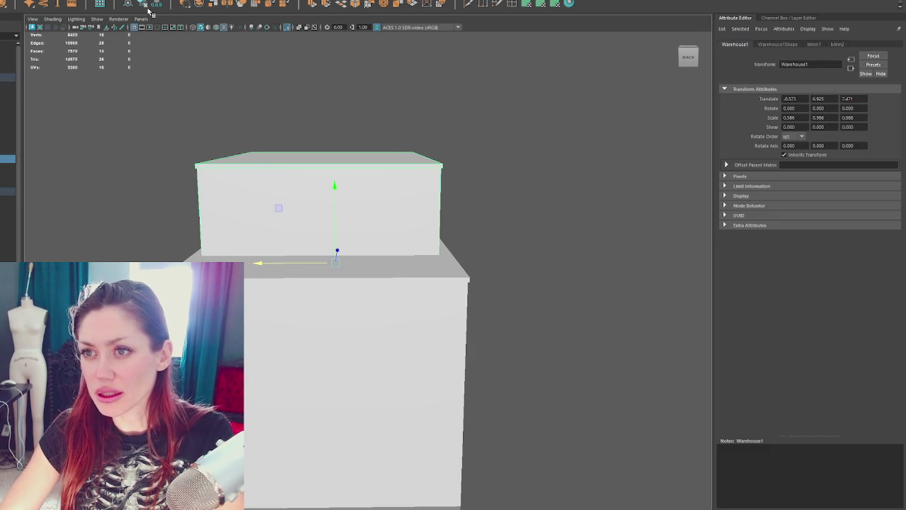
click(177, 67)
mouse_move(177, 67)
alt+mouse_down()
mouse_move(394, 146)
mouse_move(327, 148)
alt+mouse_up()
scroll(327, 156, up, 5)
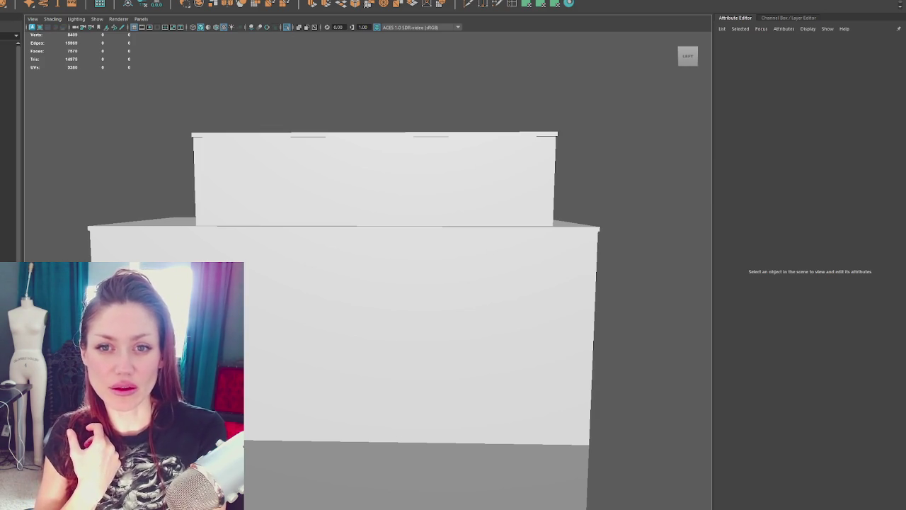
scroll(412, 121, down, 3)
mouse_move(413, 121)
alt+mouse_down()
mouse_move(423, 176)
mouse_move(409, 172)
mouse_move(441, 182)
mouse_move(356, 172)
mouse_move(480, 167)
mouse_move(461, 235)
mouse_move(442, 224)
mouse_move(297, 223)
alt+mouse_up()
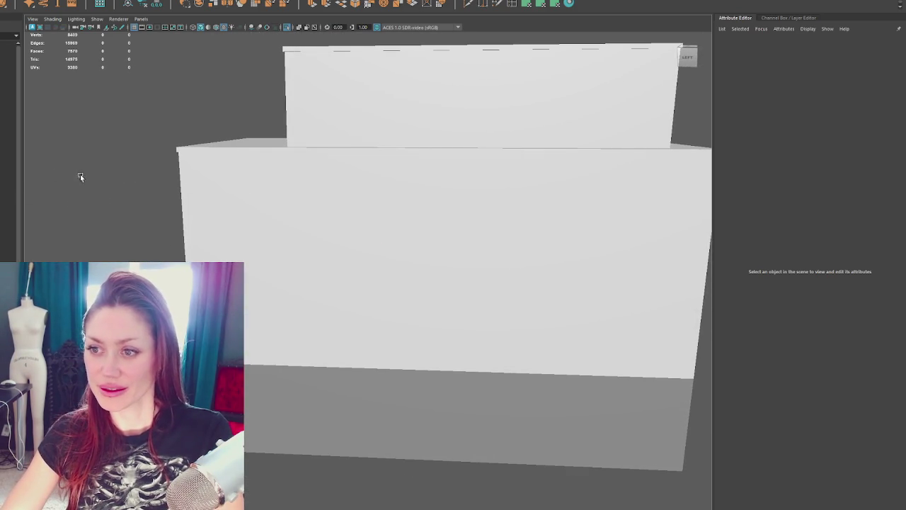
scroll(249, 174, down, 3)
alt+drag(249, 175, 370, 184)
click(370, 184)
scroll(371, 184, down, 2)
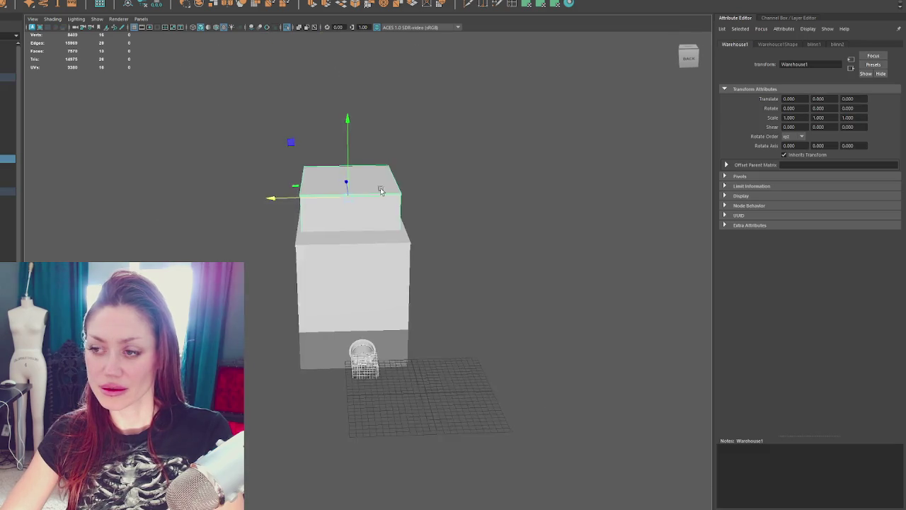
scroll(357, 187, up, 3)
scroll(361, 192, up, 1)
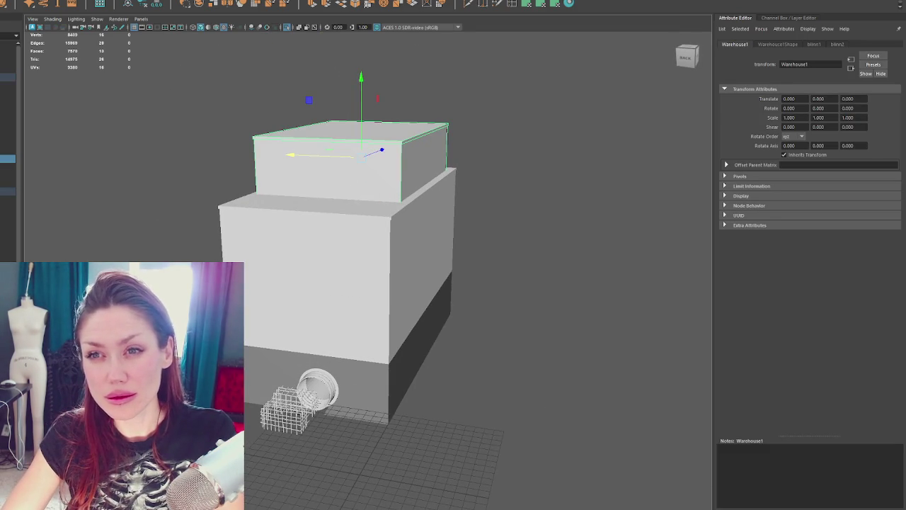
key(a)
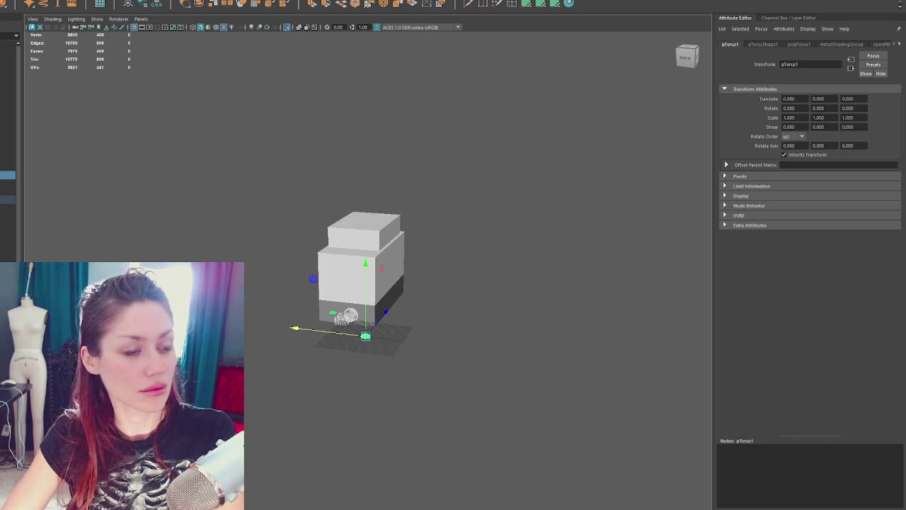
Frame pTorus1, drag it toward the camera, inspect it from above, and delete it.
key(f)
scroll(262, 294, down, 10)
drag(358, 268, 82, 290)
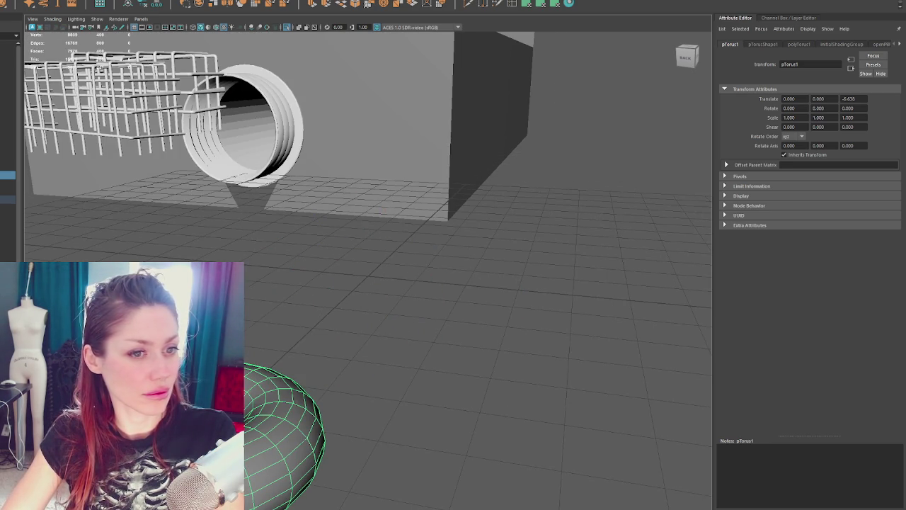
alt+drag(164, 212, 164, 259)
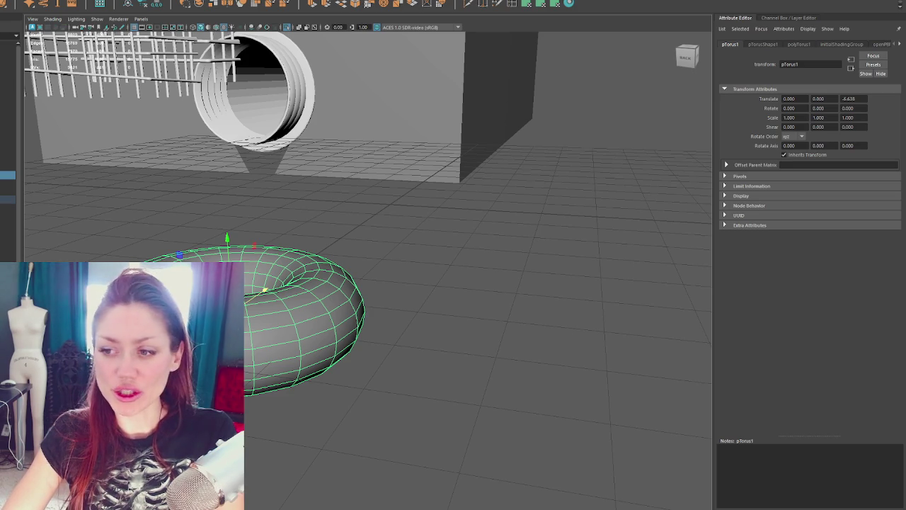
alt+drag(170, 260, 193, 260)
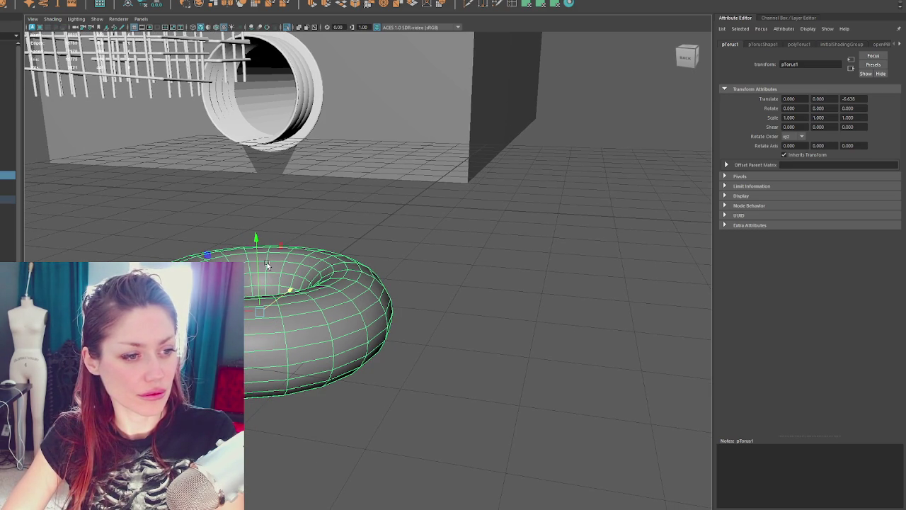
key(Delete)
mouse_move(453, 252)
alt+mouse_down()
mouse_move(315, 385)
mouse_move(318, 309)
alt+mouse_up()
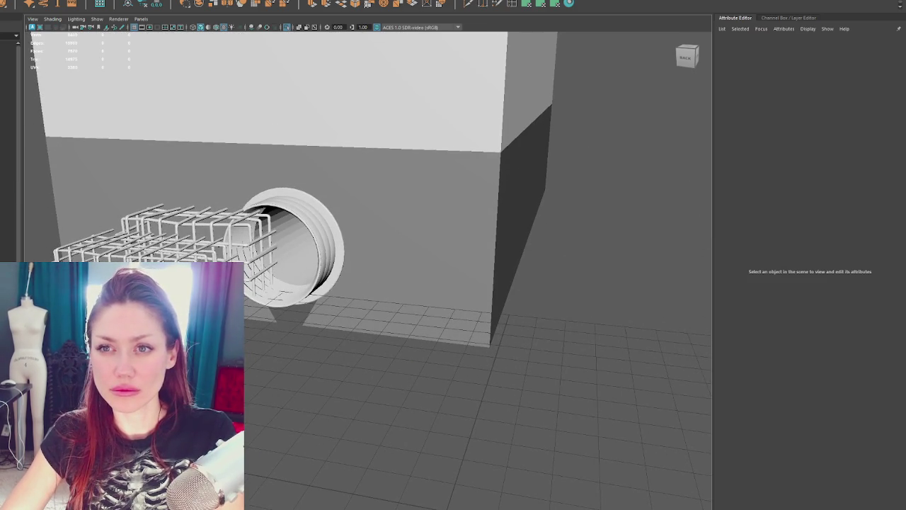
Create pCube1 at the origin, frame all, and check the brick factory reference photo.
key(g)
key(a)
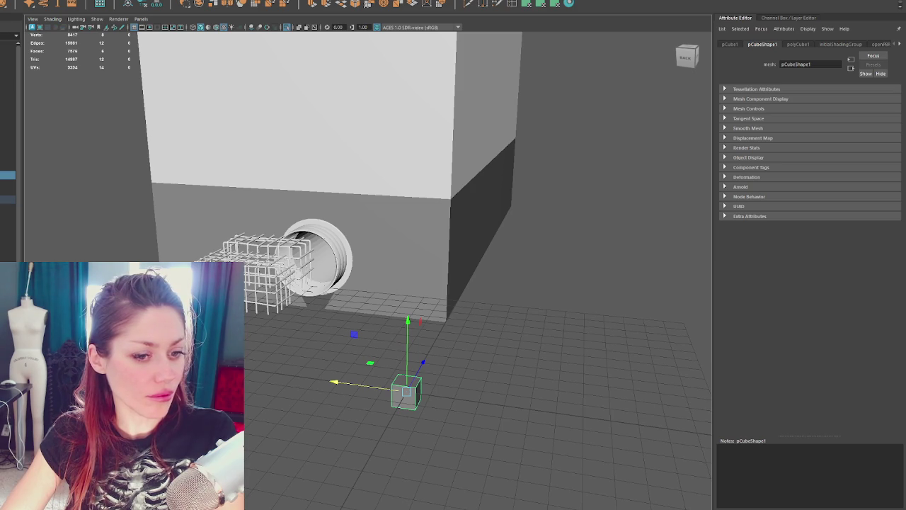
key(alt+Tab)
drag(542, 20, 557, 18)
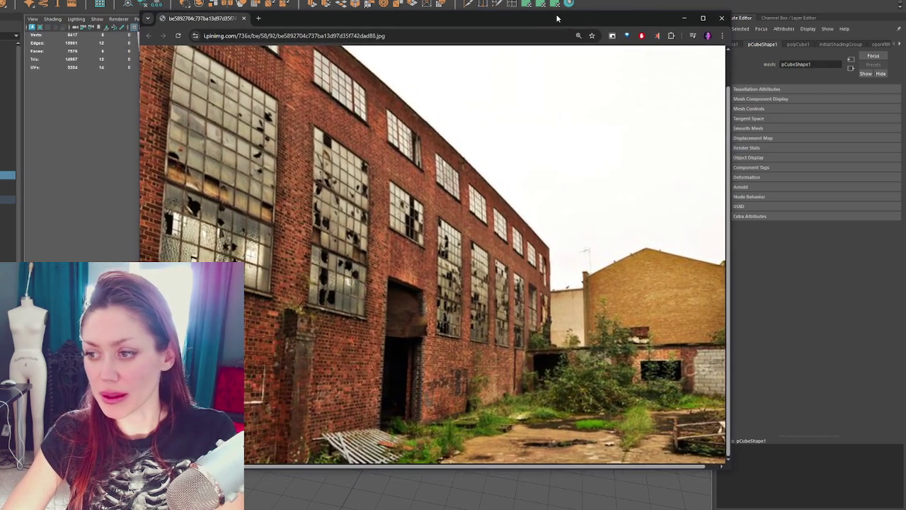
key(alt+Tab)
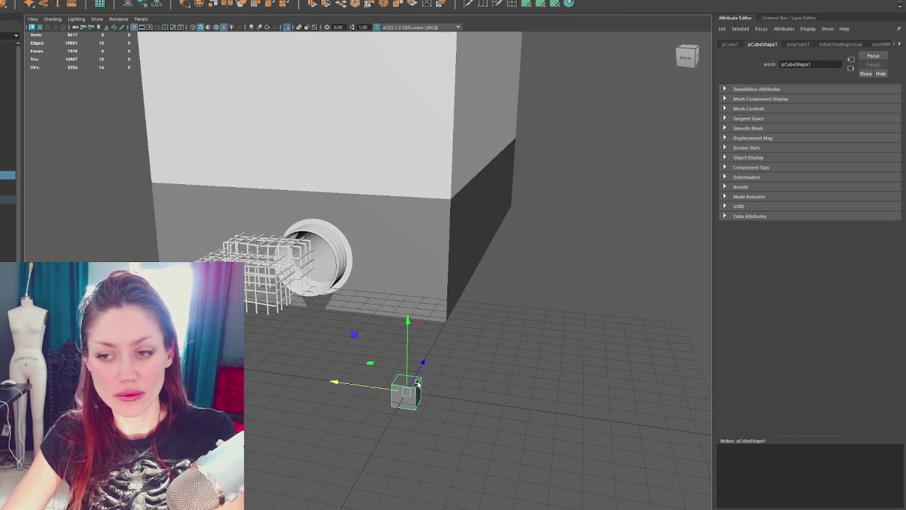
Delete the right-side face of pCube1, leaving an open side.
click(361, 433)
key(f)
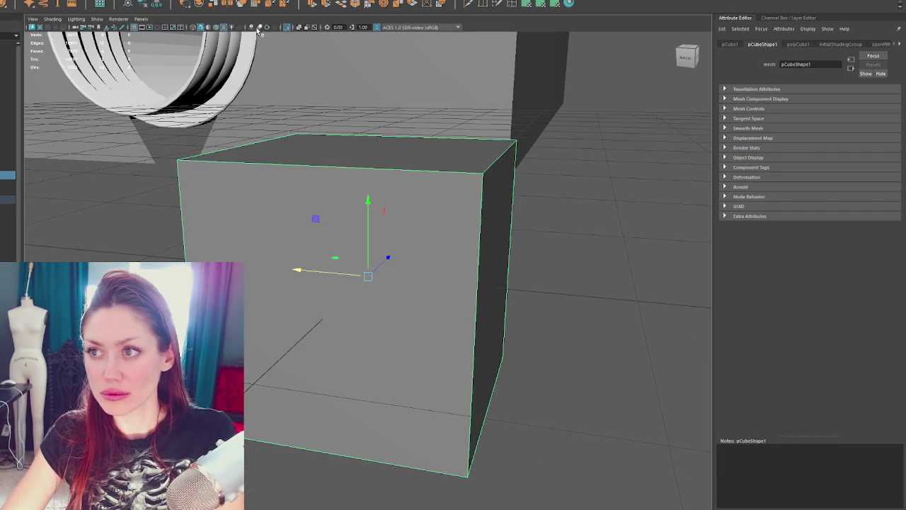
scroll(332, 147, down, 5)
alt+drag(333, 148, 315, 144)
right_drag(222, 153, 182, 144)
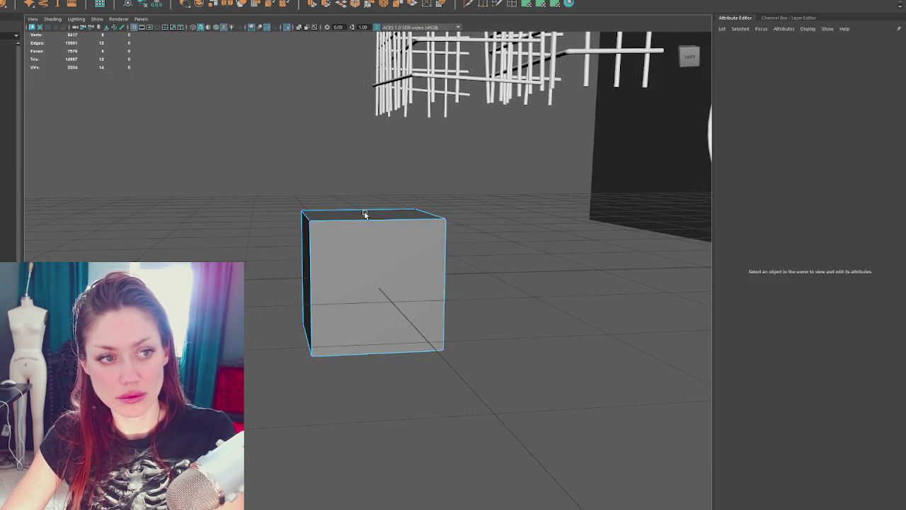
alt+drag(352, 212, 444, 274)
right_click(415, 262)
click(415, 279)
click(425, 297)
key(Delete)
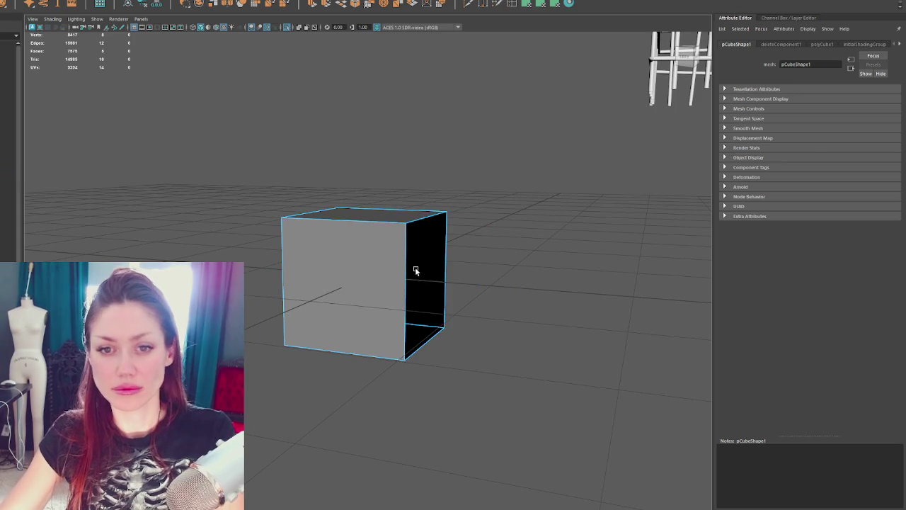
click(222, 173)
Scale the cube up, flatten it into a thin panel, and slide it onto the upper wall.
scroll(225, 166, down, 5)
alt+drag(229, 158, 323, 255)
click(364, 276)
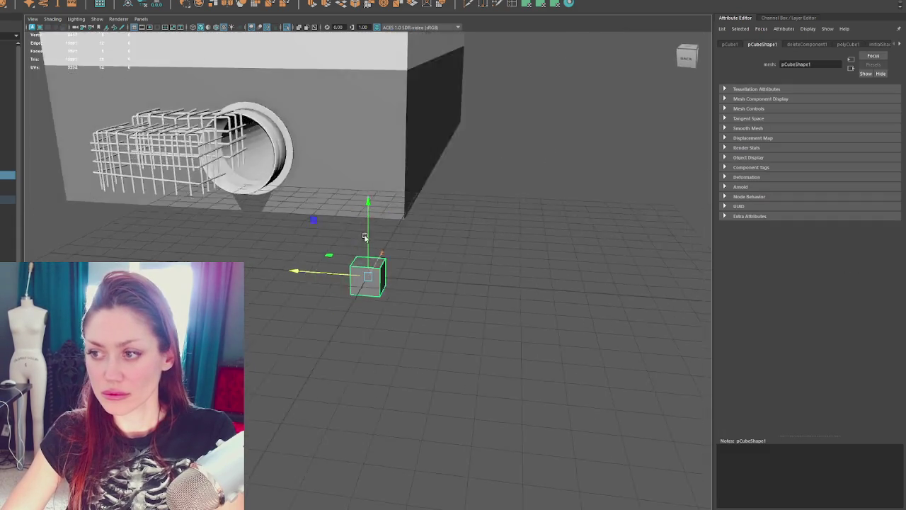
key(r)
drag(367, 276, 445, 227)
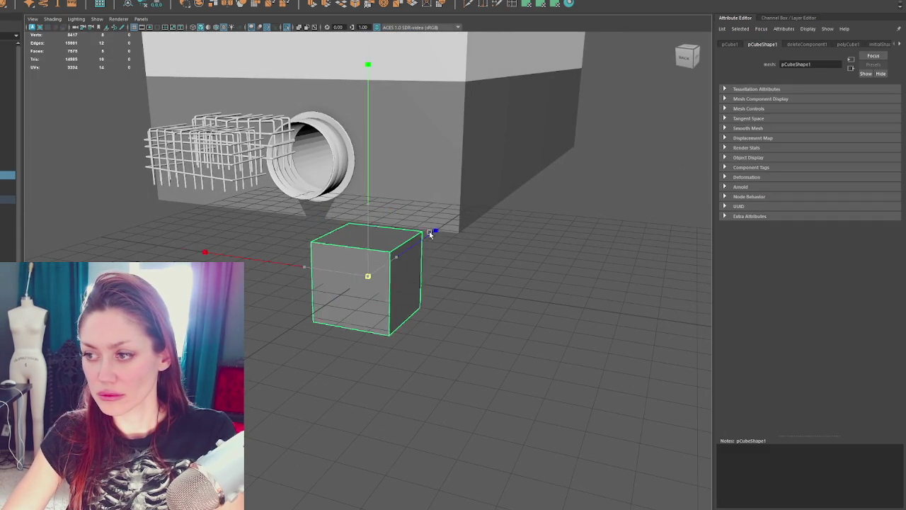
mouse_move(396, 256)
mouse_down()
mouse_move(346, 284)
mouse_move(488, 63)
mouse_move(430, 356)
mouse_move(469, 233)
mouse_move(469, 124)
mouse_move(468, 153)
mouse_move(501, 182)
mouse_up()
key(w)
mouse_move(397, 239)
mouse_down()
mouse_move(314, 248)
mouse_move(340, 238)
mouse_move(330, 174)
mouse_up()
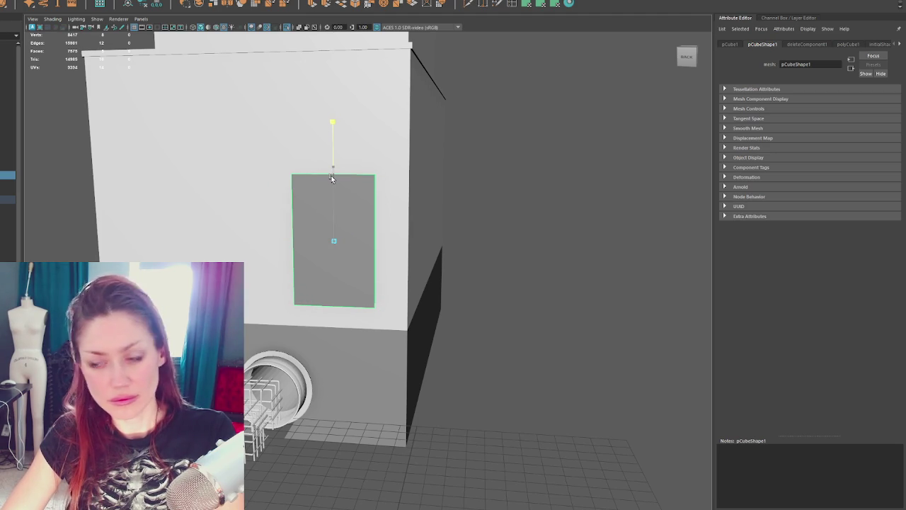
Adjust the panel's top edge, position it lower right on the wall, and duplicate it.
drag(332, 178, 335, 208)
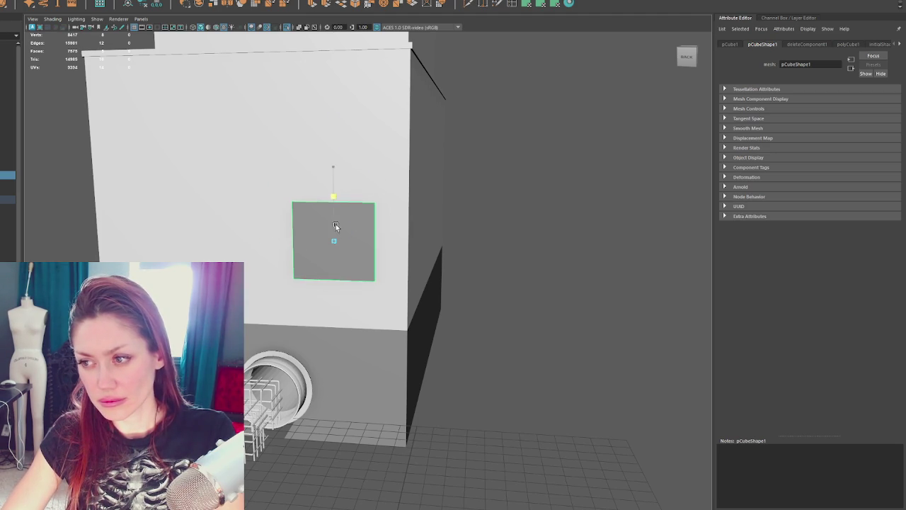
key(w)
mouse_move(304, 249)
mouse_down()
mouse_move(322, 253)
mouse_move(130, 247)
mouse_up()
key(ctrl+d)
key(ctrl+d)
Space the three lower panels evenly and make all three slightly wider and taller.
click(216, 248)
drag(217, 247, 318, 242)
click(102, 234)
click(291, 272)
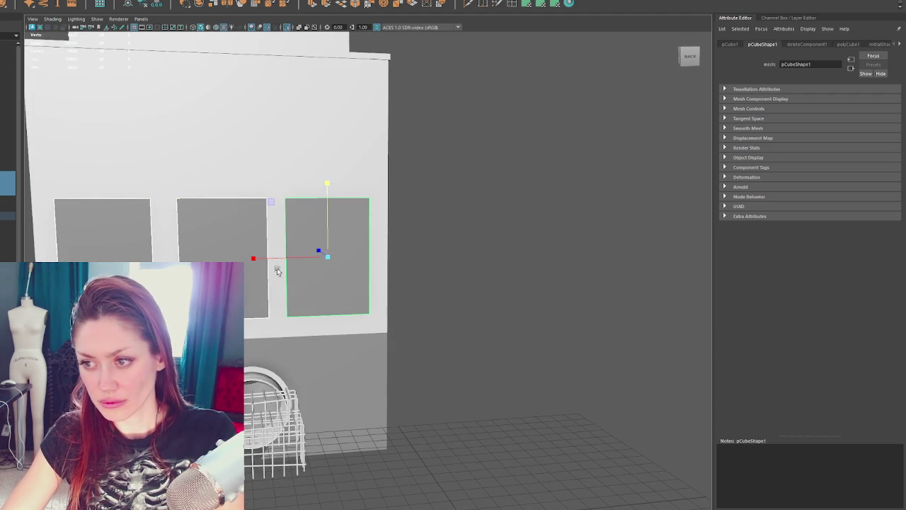
drag(282, 262, 279, 262)
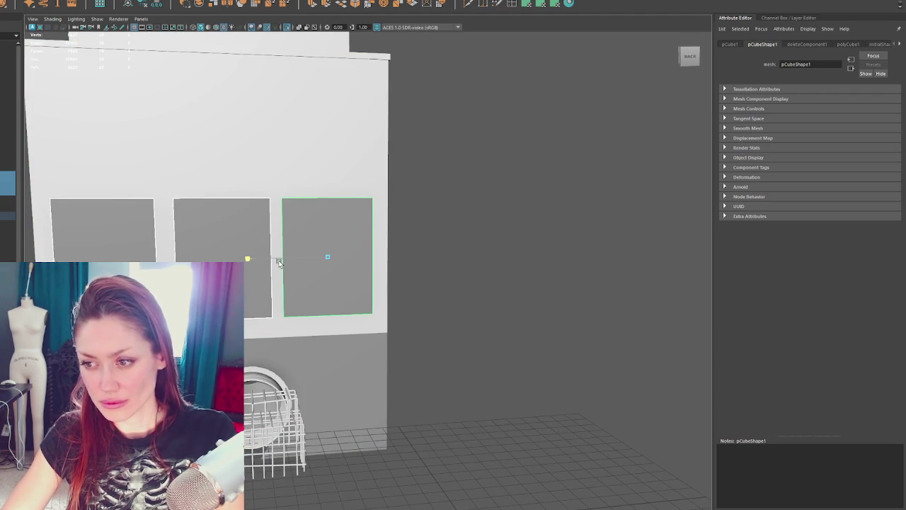
mouse_move(328, 224)
mouse_down()
mouse_move(330, 211)
mouse_move(355, 260)
mouse_move(377, 106)
mouse_up()
Duplicate the three panels into a shorter second row above them.
key(ctrl+d)
key(r)
mouse_move(375, 113)
mouse_down()
mouse_move(369, 139)
mouse_move(373, 126)
mouse_up()
key(w)
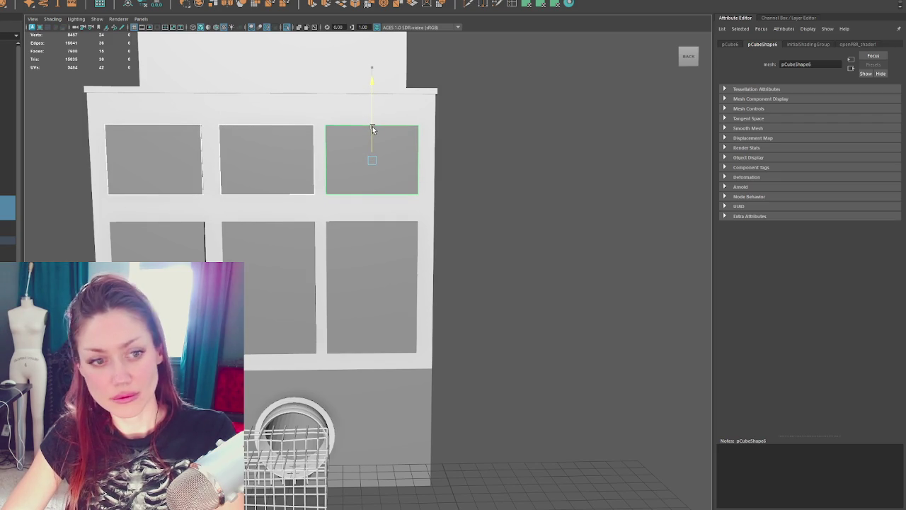
scroll(459, 235, down, 5)
click(459, 235)
mouse_move(459, 235)
alt+mouse_down()
mouse_move(407, 240)
mouse_move(478, 236)
mouse_move(437, 233)
alt+mouse_up()
scroll(477, 236, up, 3)
scroll(481, 208, down, 3)
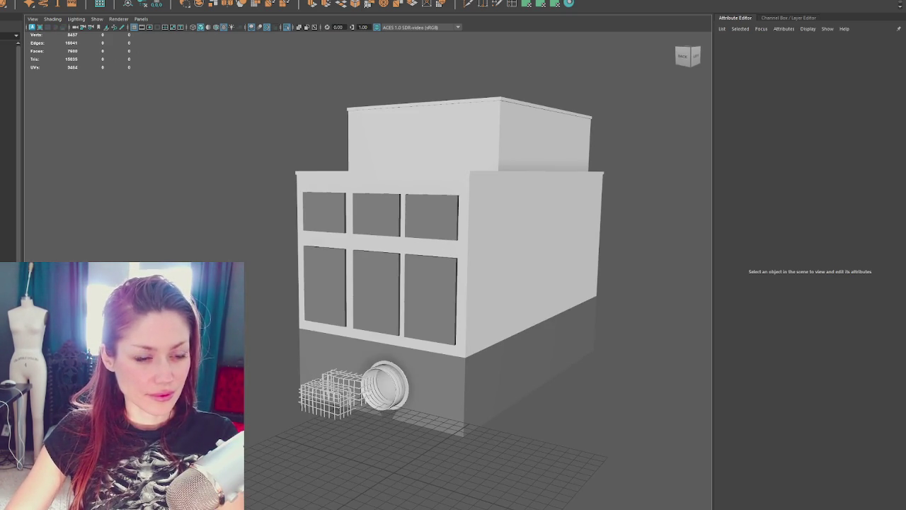
key(alt+Tab)
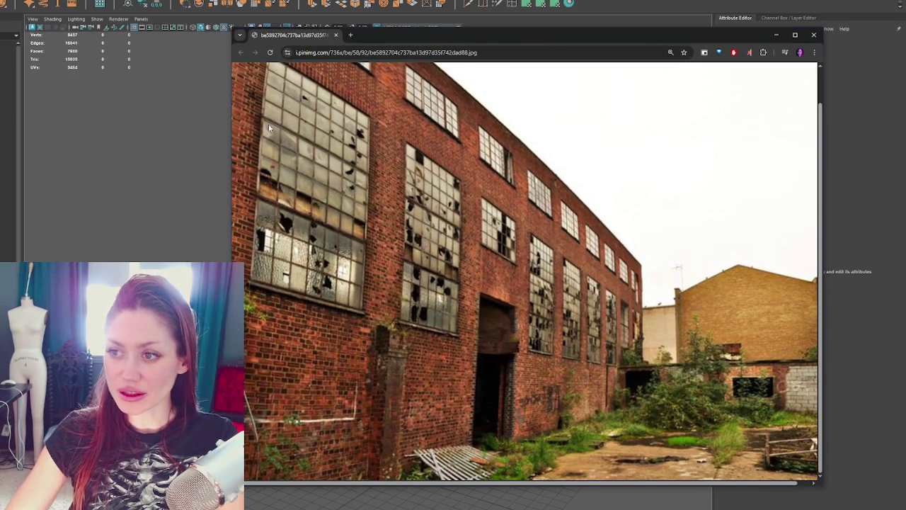
key(alt+Tab)
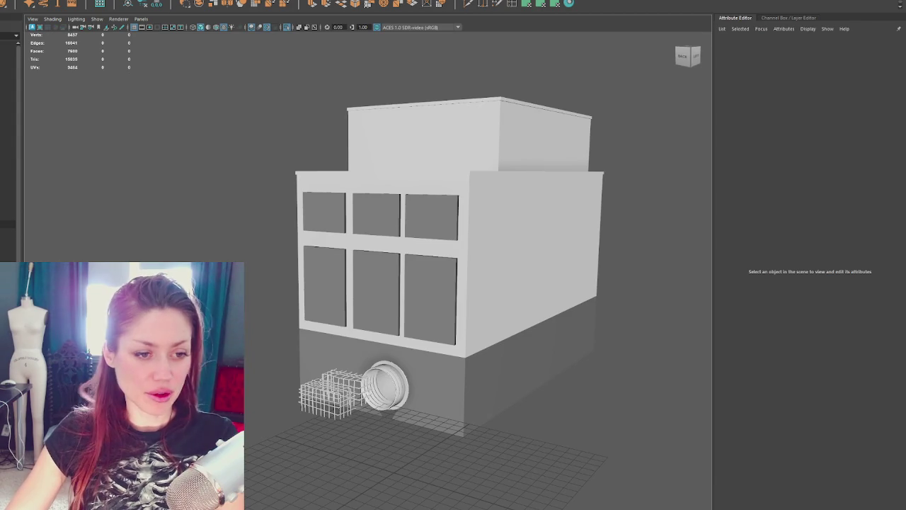
Select the lower-right window panel on the facade and bring it into close view.
scroll(493, 300, up, 1)
scroll(493, 299, up, 5)
scroll(492, 302, down, 3)
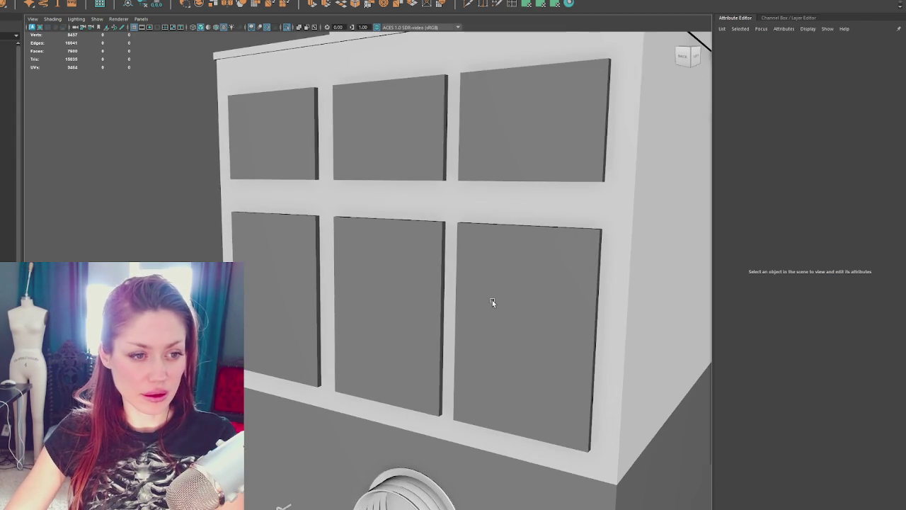
scroll(492, 302, up, 1)
scroll(451, 266, up, 4)
scroll(450, 267, down, 2)
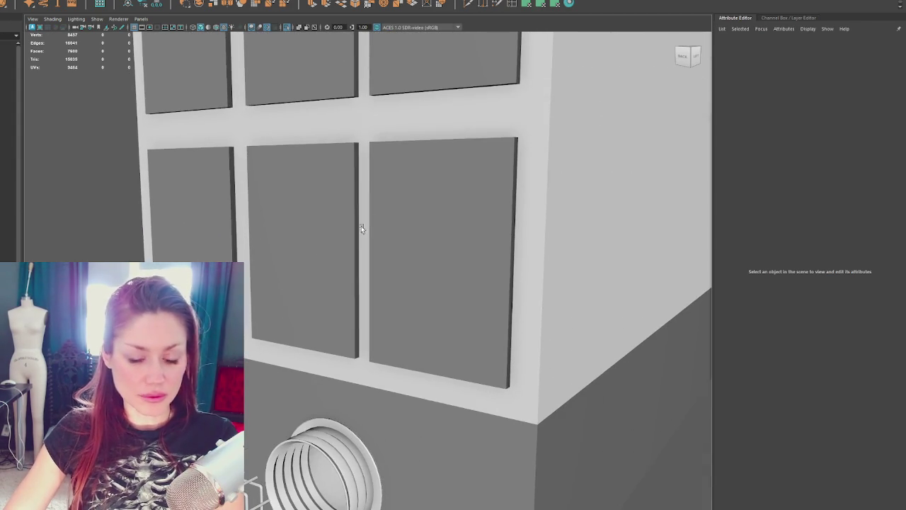
click(354, 219)
click(458, 253)
scroll(458, 253, up, 2)
mouse_move(460, 248)
alt+middle_down()
mouse_move(296, 221)
mouse_move(401, 239)
alt+middle_up()
scroll(303, 218, down, 3)
Orbit to face the window wall head-on and show the panel's transform values.
key(bracketleft)
key(bracketleft)
key(bracketright)
key(bracketright)
scroll(555, 233, down, 3)
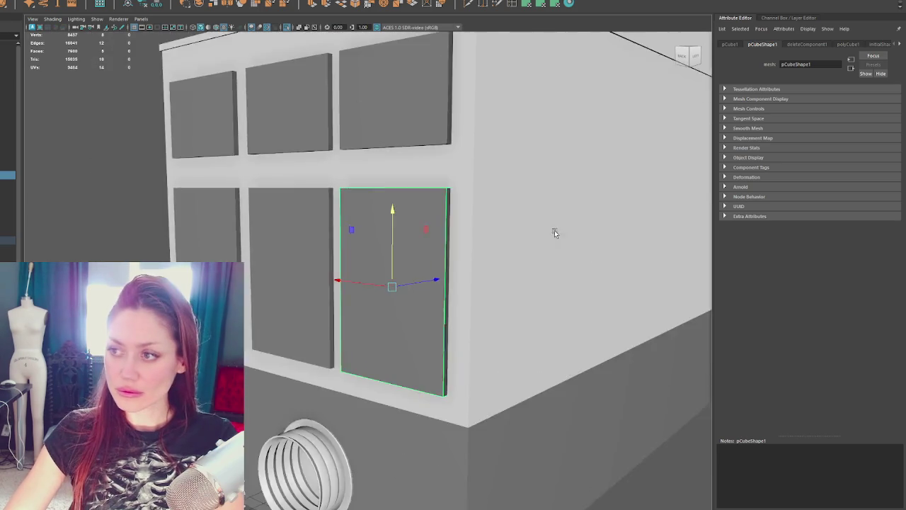
alt+drag(554, 233, 581, 234)
scroll(573, 233, up, 3)
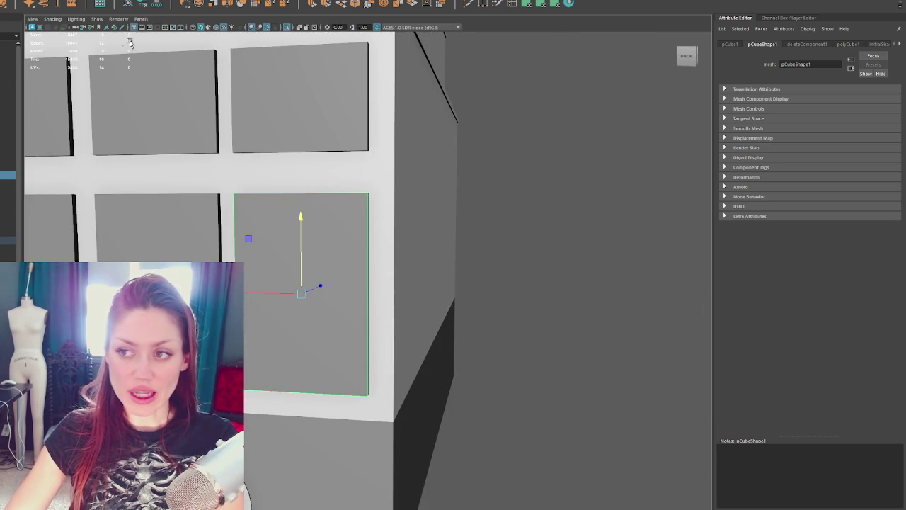
alt+drag(340, 90, 376, 90)
scroll(376, 90, up, 2)
key(ctrl+a)
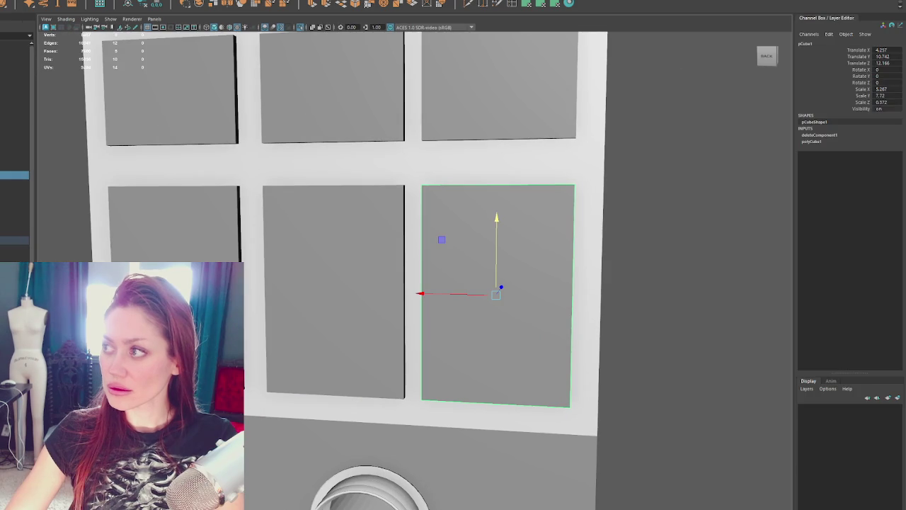
scroll(716, 132, down, 3)
mouse_move(715, 132)
alt+mouse_down()
mouse_move(680, 128)
mouse_move(593, 182)
mouse_move(524, 156)
alt+mouse_up()
Select the upper-right window panel and move it down over the lower panel.
click(579, 157)
scroll(478, 120, up, 2)
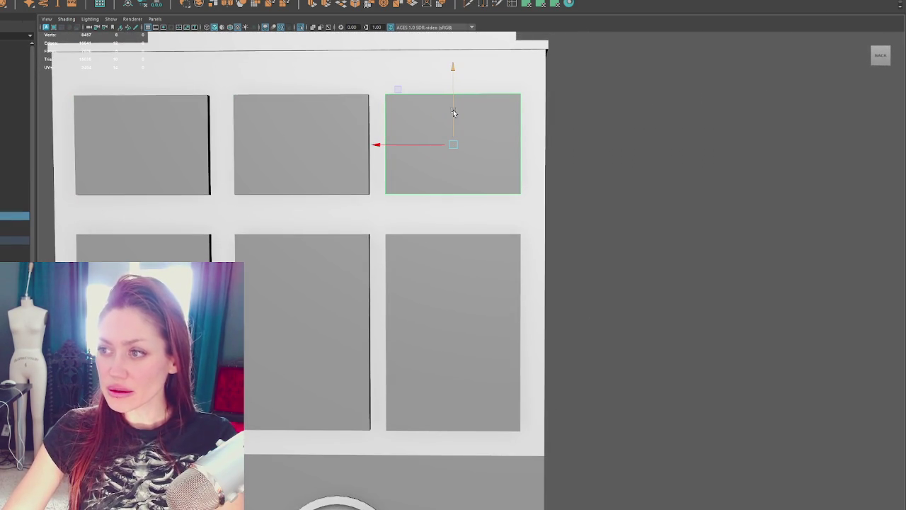
mouse_move(451, 112)
mouse_down()
mouse_move(442, 243)
mouse_move(453, 93)
mouse_up()
Delete the left and middle window panels from both the top and bottom rows.
key(r)
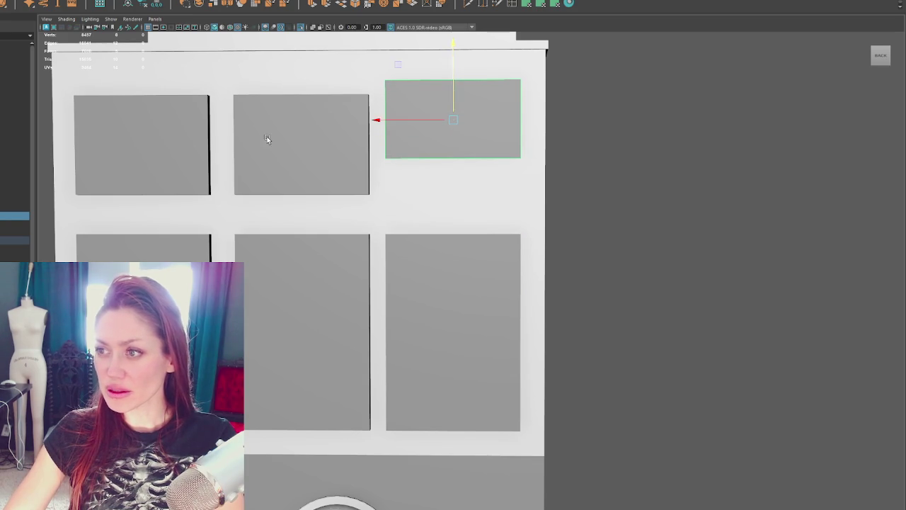
click(330, 125)
shift+click(177, 145)
key(Delete)
click(302, 298)
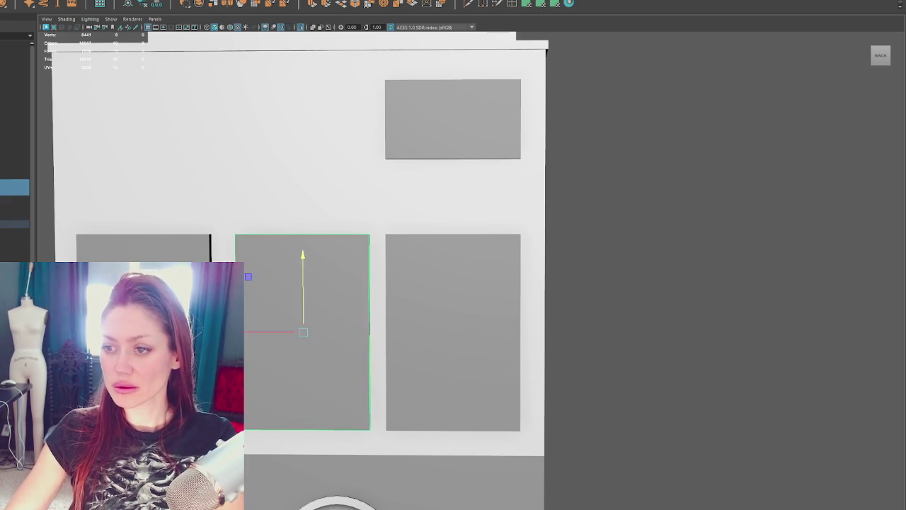
shift+click(142, 248)
key(Delete)
Duplicate the upper-right panel into a stack of copies running down the right column.
click(447, 86)
key(ctrl+d)
mouse_move(449, 115)
mouse_down()
mouse_move(429, 353)
mouse_move(468, 256)
mouse_up()
key(ctrl+d)
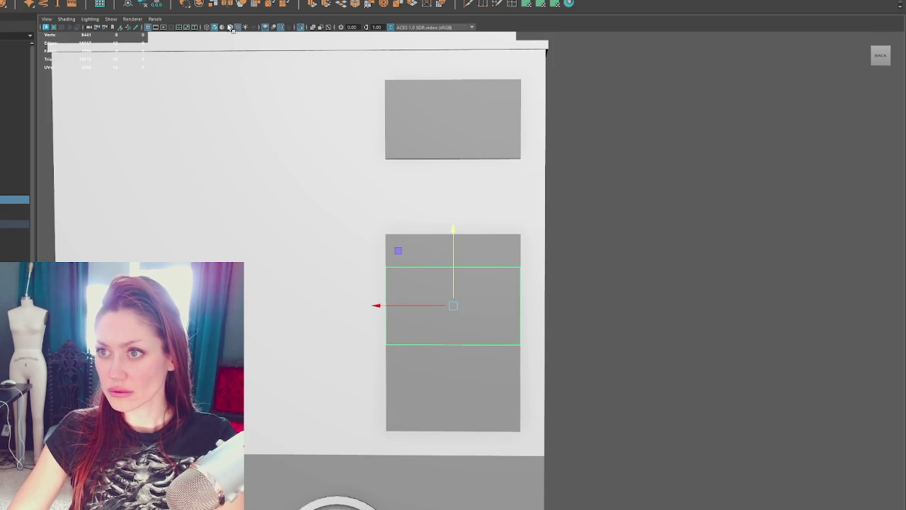
click(231, 31)
mouse_move(454, 287)
mouse_down()
mouse_move(453, 298)
mouse_move(456, 219)
mouse_up()
key(ctrl+d)
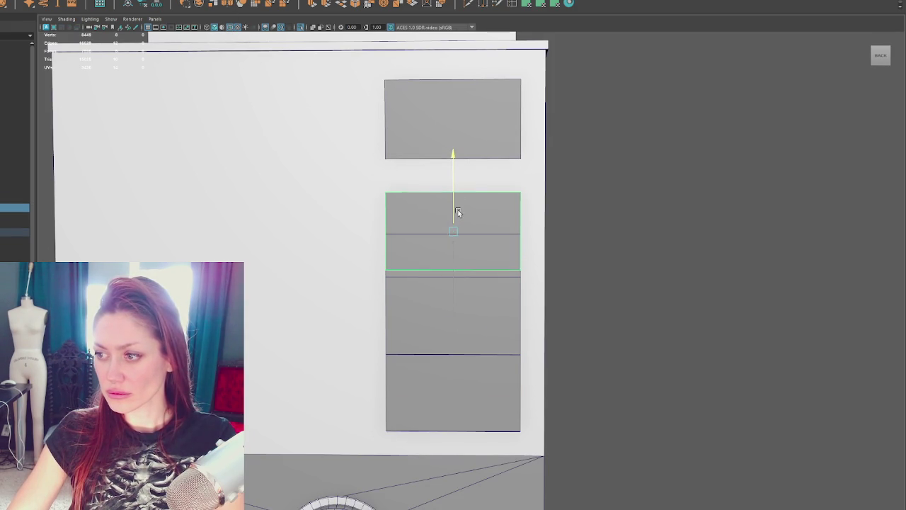
Raise the middle edge of the stacked panel to shorten the top strip.
drag(558, 203, 340, 252)
drag(456, 214, 461, 182)
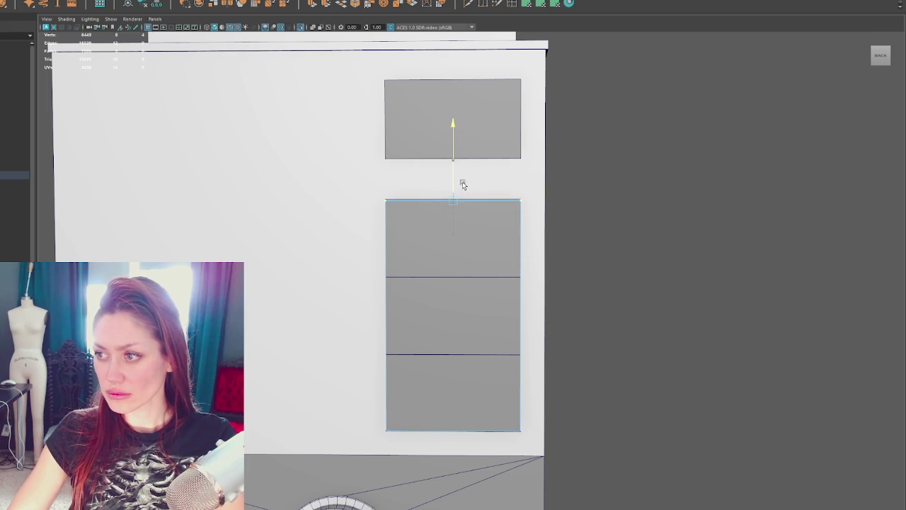
scroll(659, 145, down, 3)
alt+drag(659, 145, 517, 200)
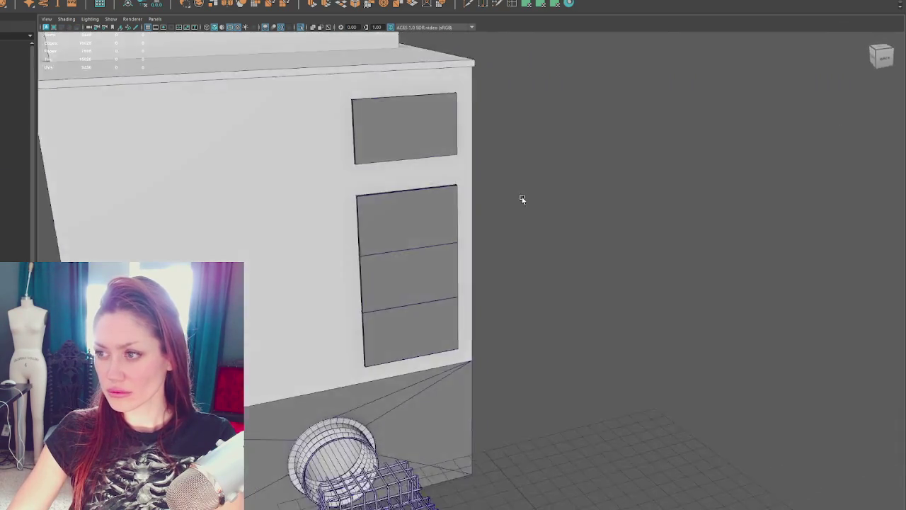
key(bracketleft)
key(bracketright)
key(bracketleft)
Select the tall door panel and zoom and pan the view around it.
click(461, 271)
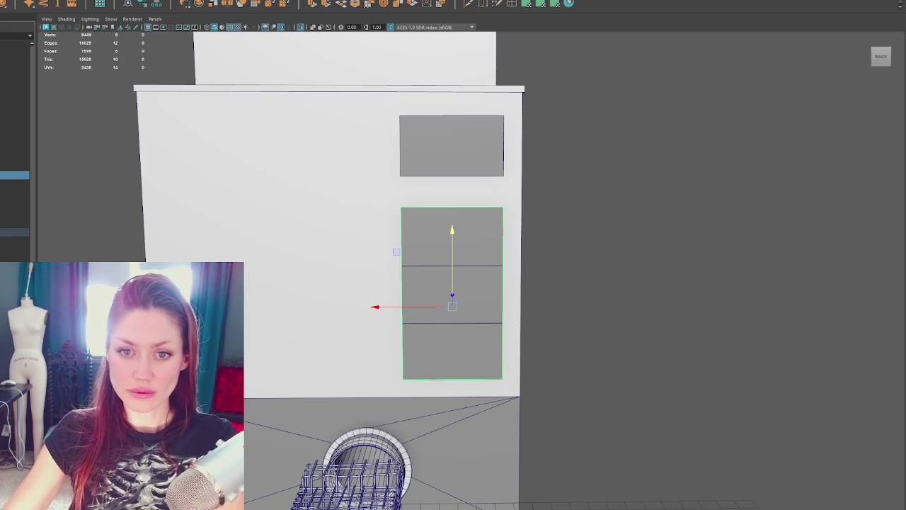
scroll(101, 206, up, 2)
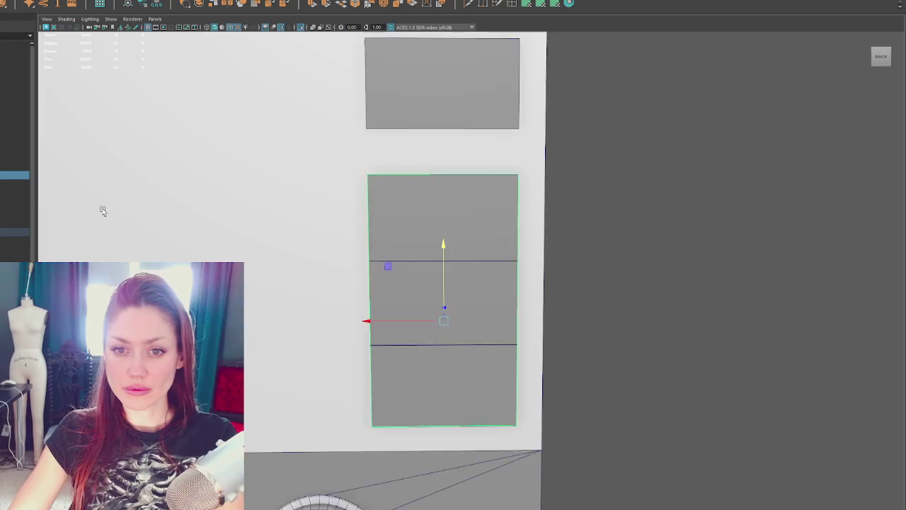
scroll(213, 212, up, 2)
scroll(326, 202, up, 1)
alt+middle_drag(407, 222, 308, 155)
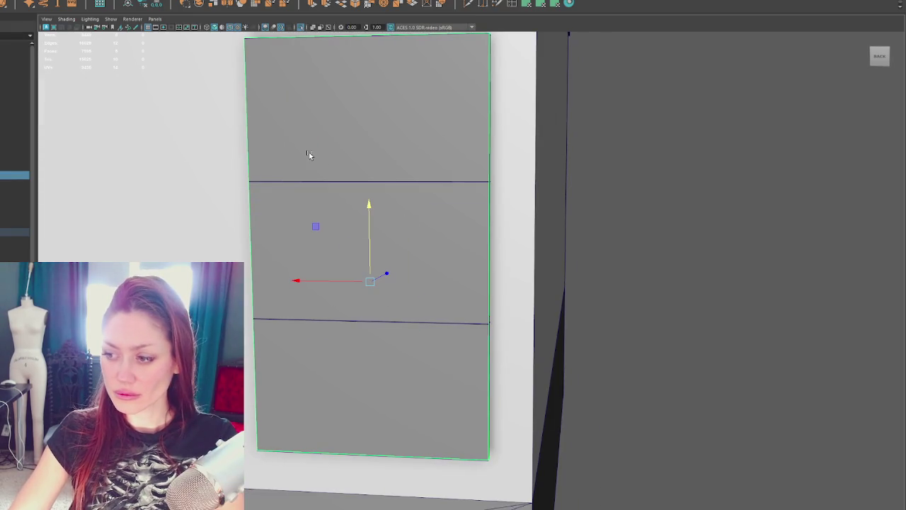
scroll(315, 170, down, 2)
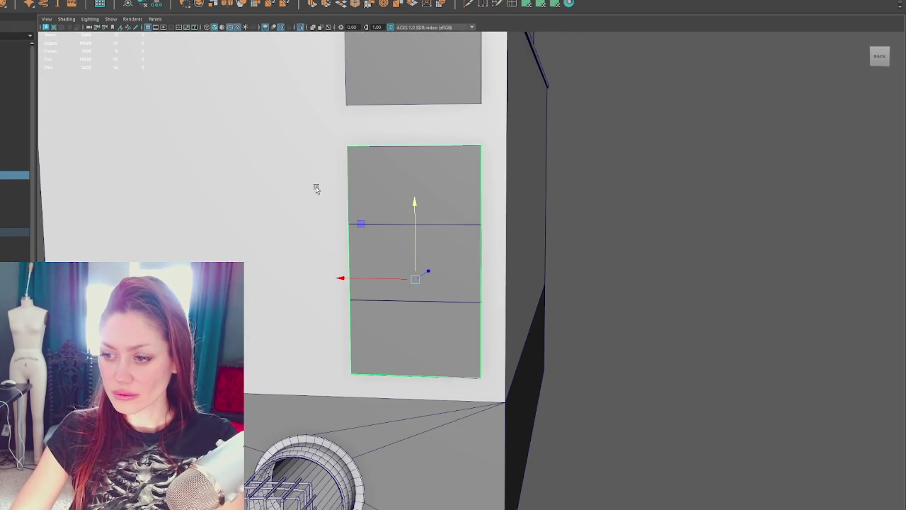
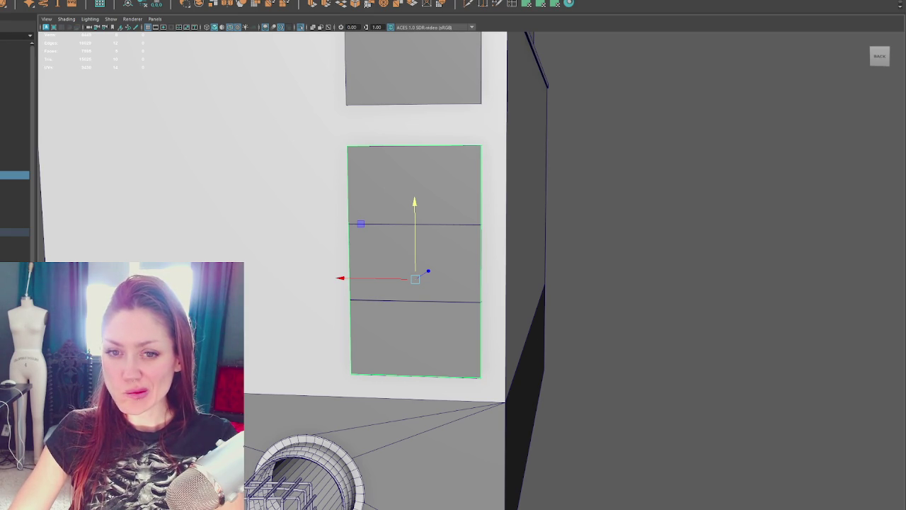
Frame the selected window faces and orbit to a side view of the wall's dark side.
key(f)
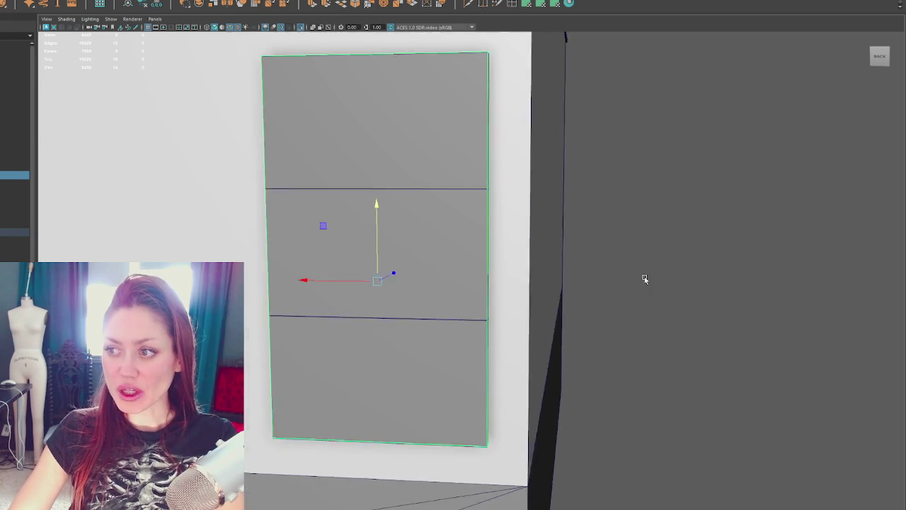
scroll(655, 279, down, 5)
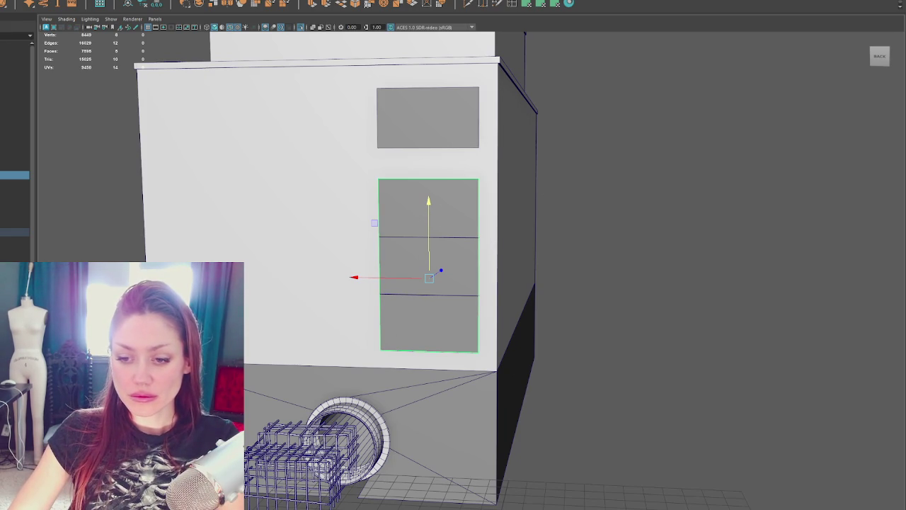
scroll(550, 262, up, 3)
alt+drag(593, 254, 555, 267)
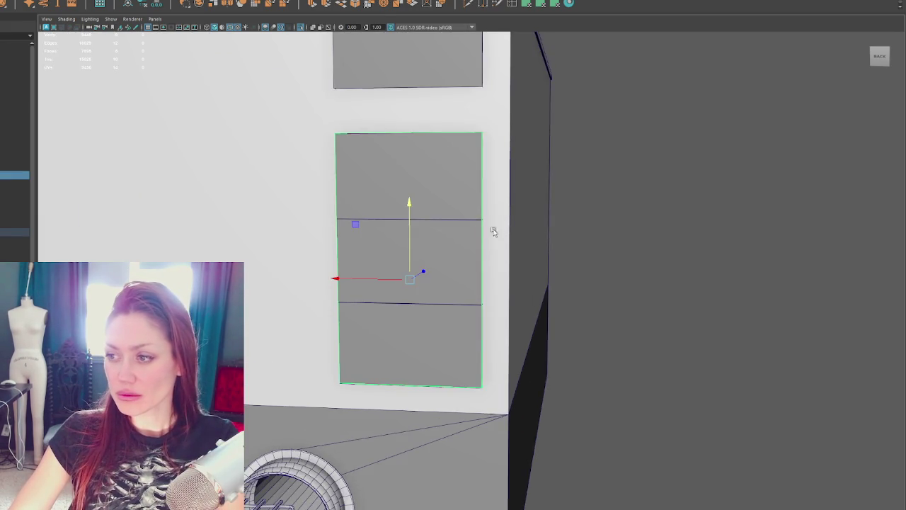
scroll(556, 267, down, 3)
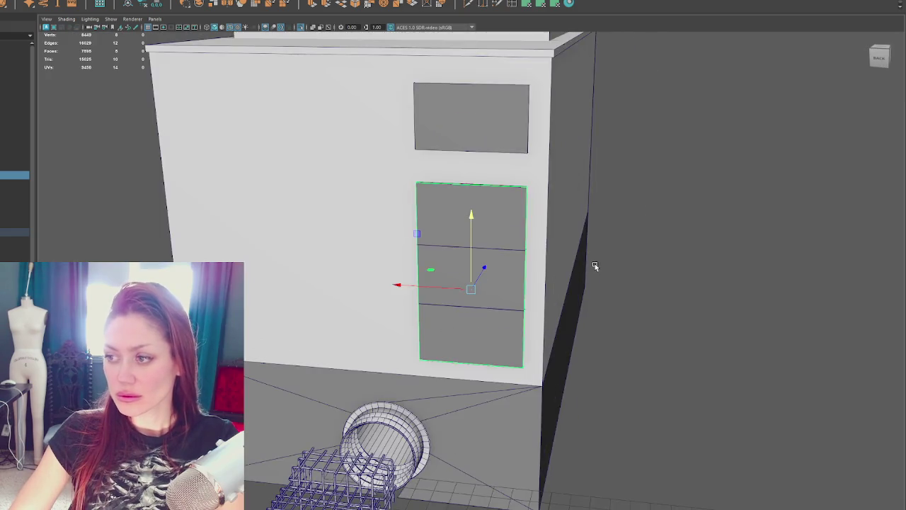
scroll(592, 267, down, 3)
scroll(582, 257, down, 2)
scroll(545, 266, up, 3)
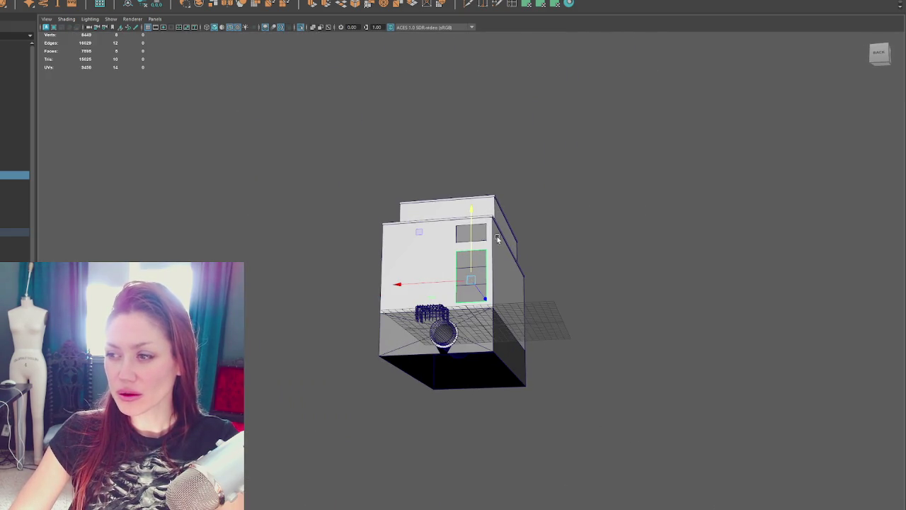
key(f)
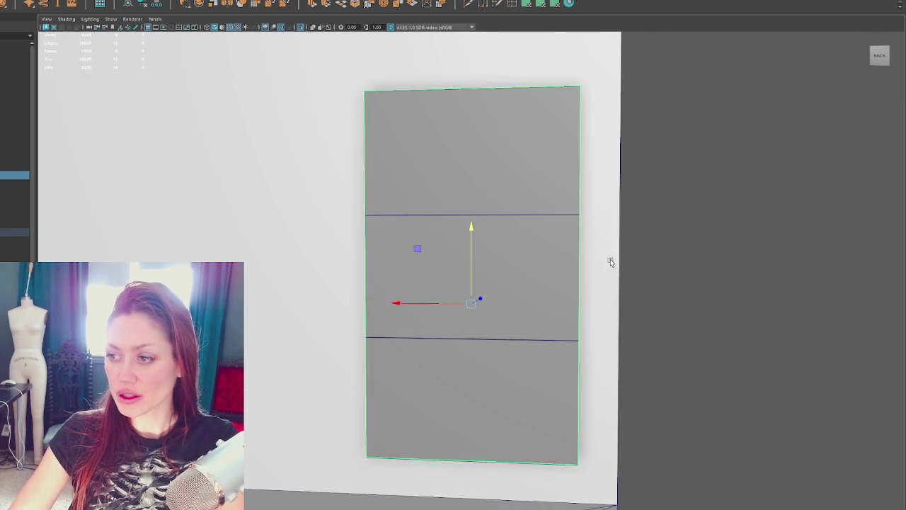
scroll(550, 229, down, 3)
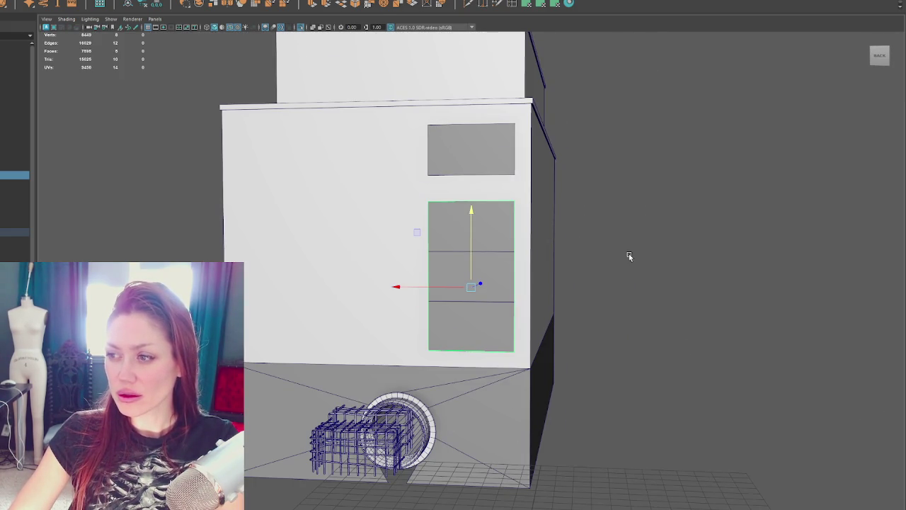
key(f)
alt+drag(603, 261, 555, 258)
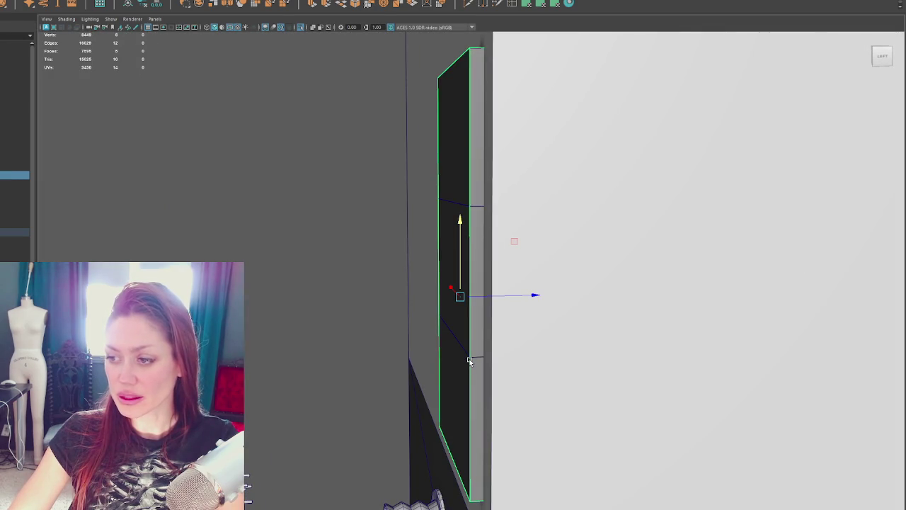
Select the thin window panel plane as an object, frame it and view it from behind.
key(F8)
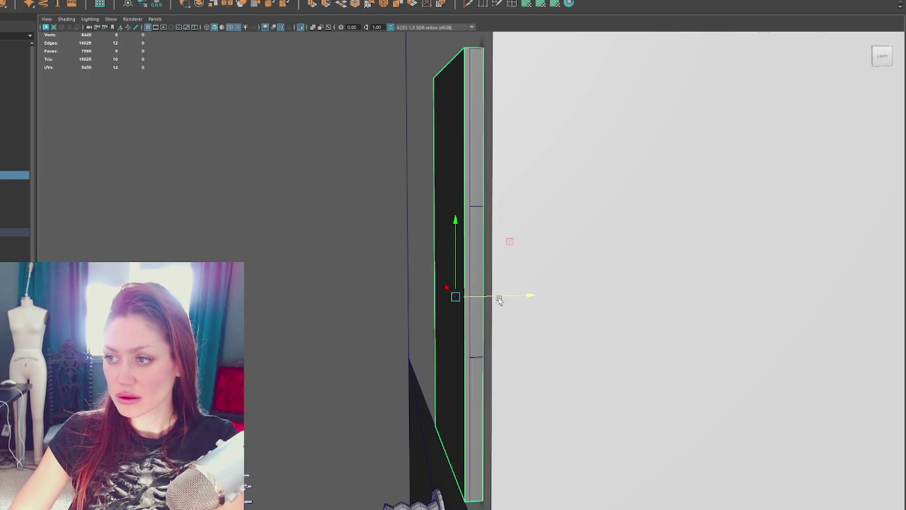
click(416, 127)
click(415, 146)
key(f)
mouse_move(414, 146)
alt+mouse_down()
mouse_move(553, 179)
mouse_move(594, 170)
mouse_move(526, 194)
mouse_move(560, 245)
mouse_move(588, 238)
alt+mouse_up()
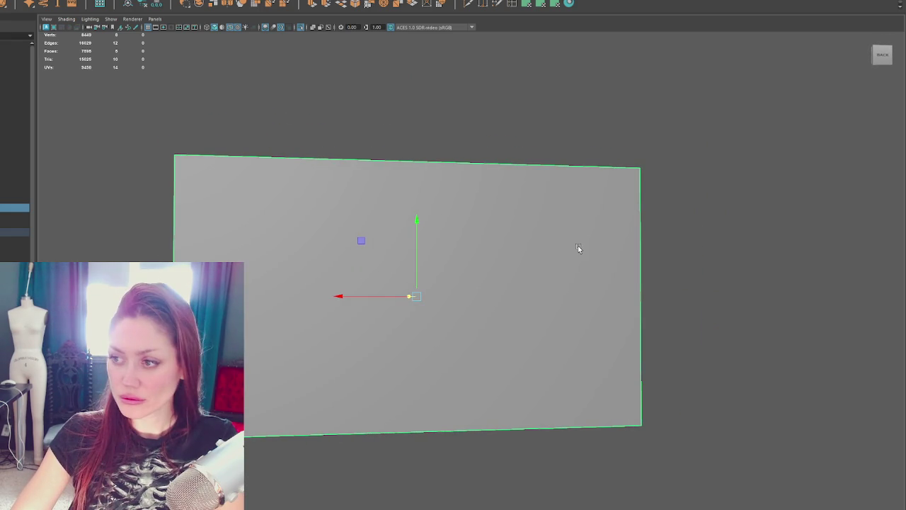
Extrude the panel's face with a 0.08 offset to create an inset border.
right_drag(667, 188, 668, 206)
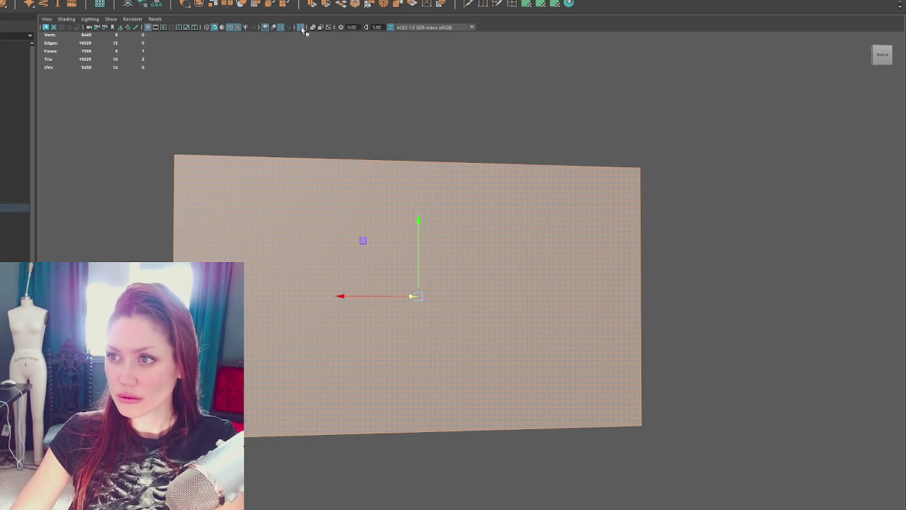
key(ctrl+e)
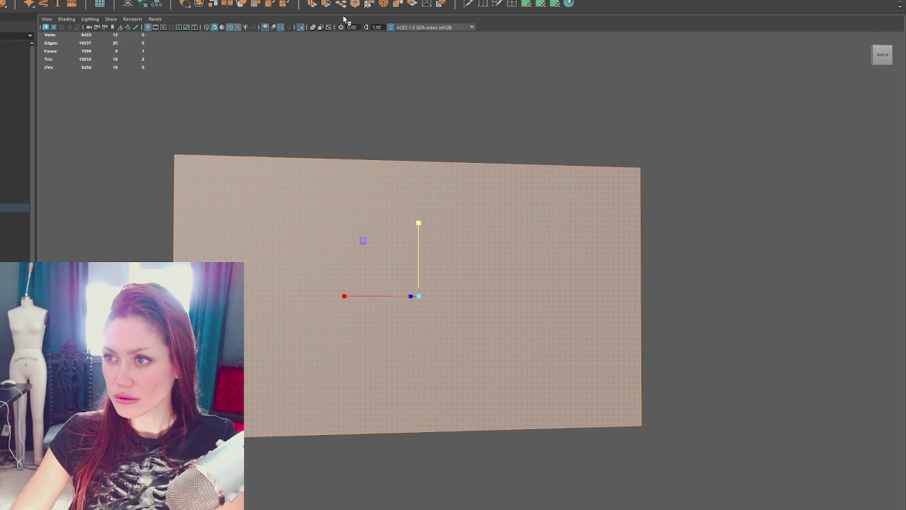
click(313, 4)
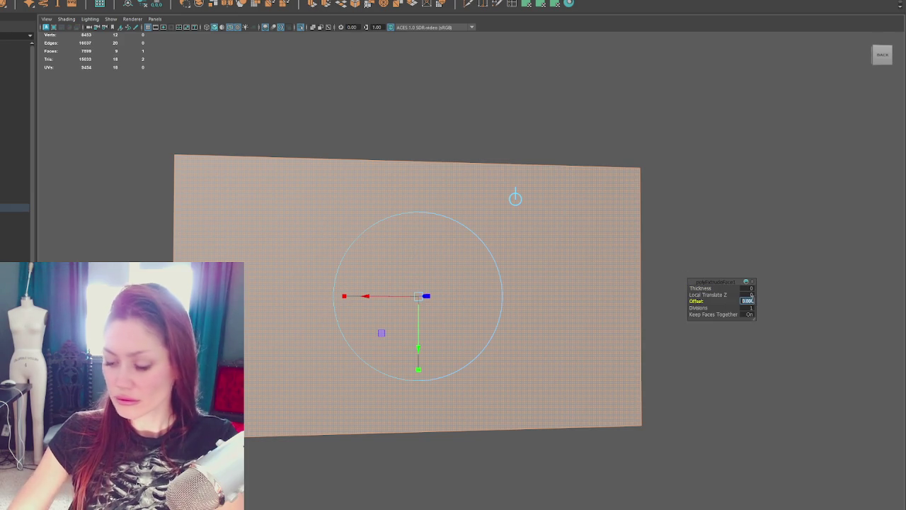
drag(748, 301, 751, 302)
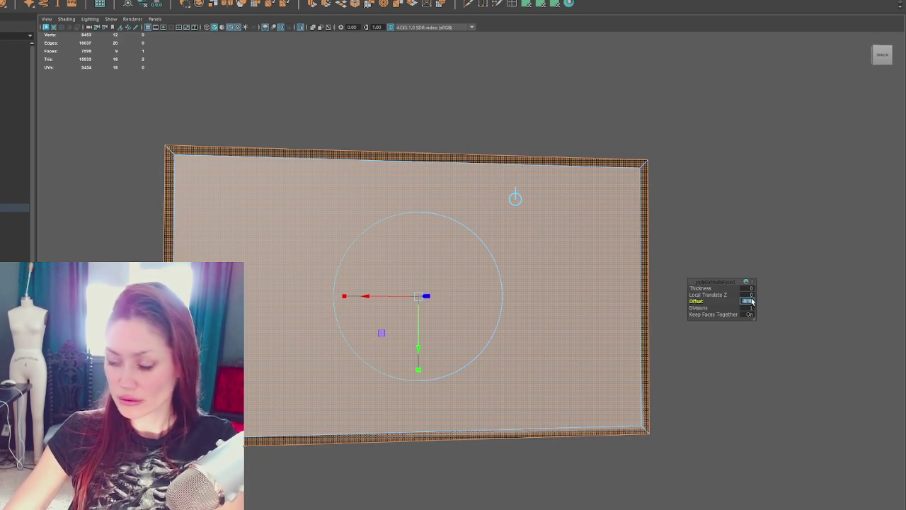
text(0.1)
key(Return)
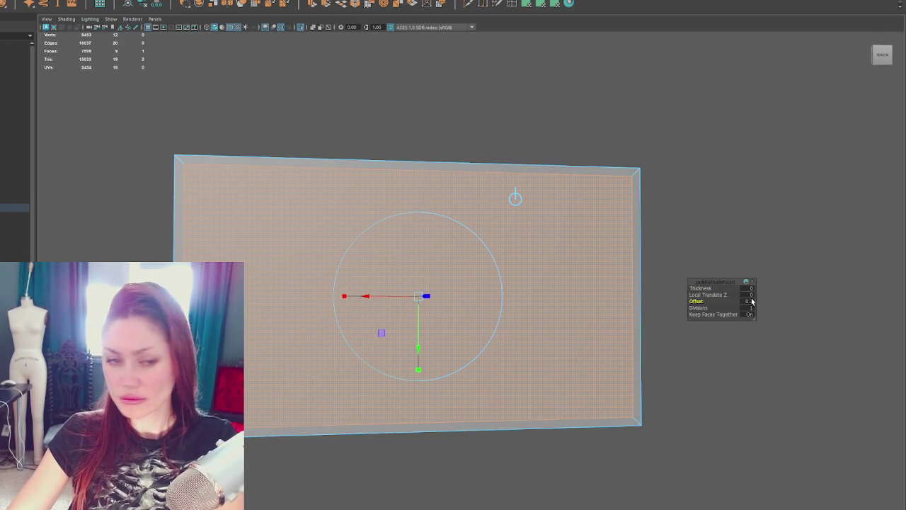
click(751, 302)
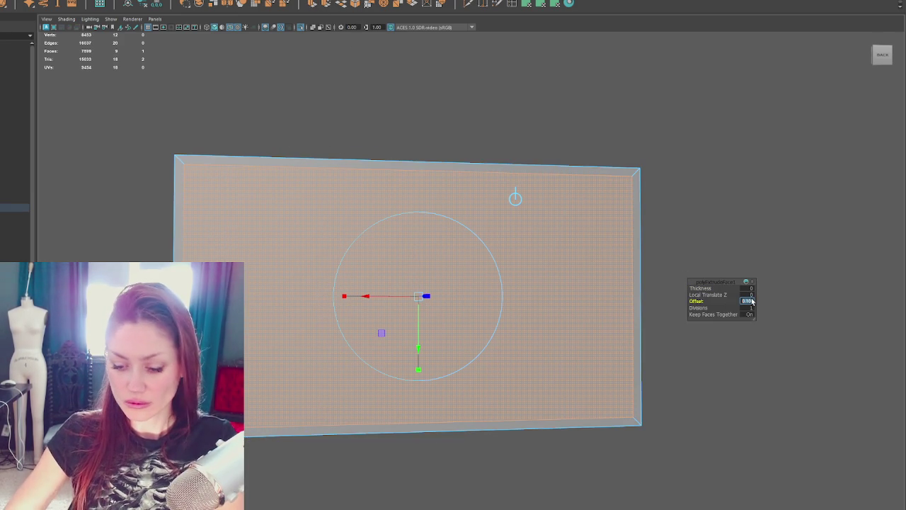
text(0.08)
key(Return)
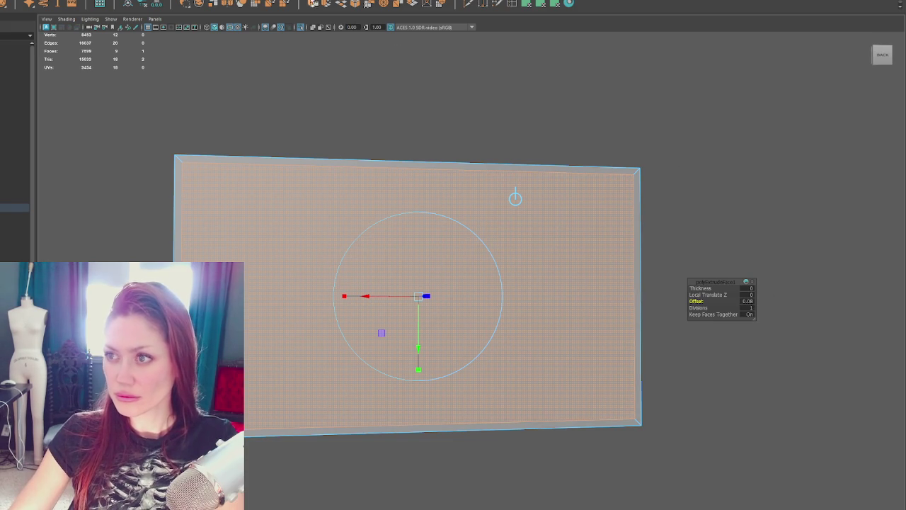
Push the inset centre face back into a recess, then show the rest of the scene again.
alt+drag(463, 352, 517, 359)
key(w)
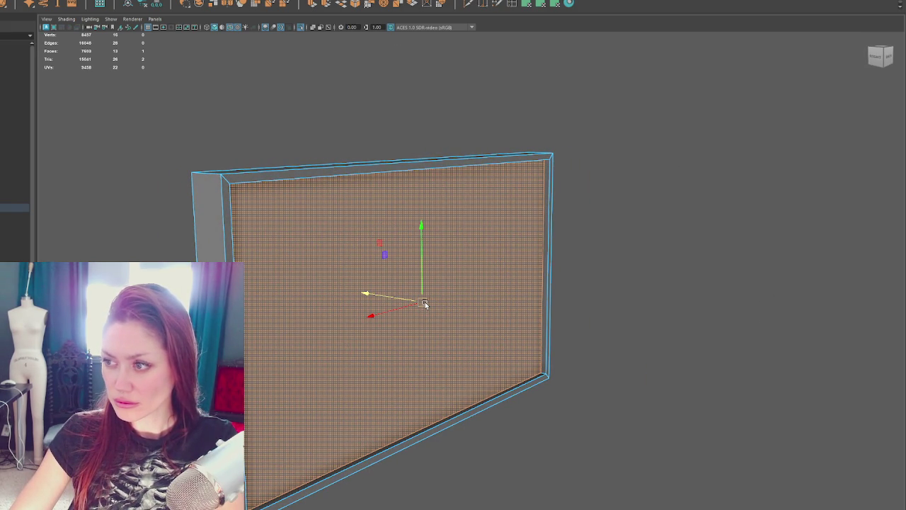
drag(425, 304, 406, 301)
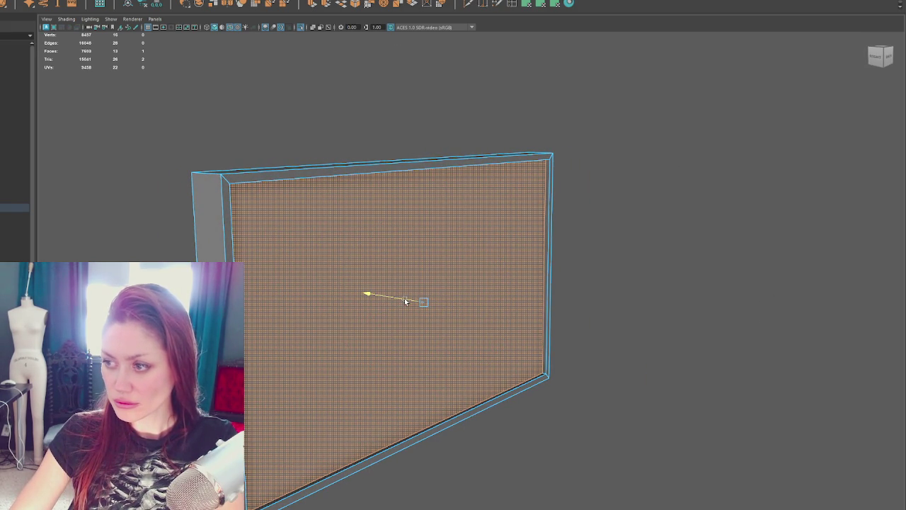
click(571, 192)
scroll(571, 197, down, 2)
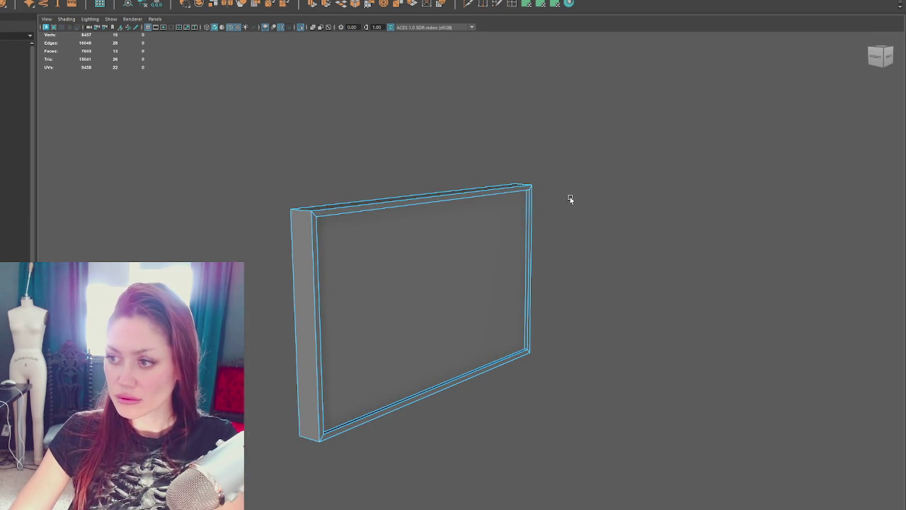
key(ctrl+1)
click(445, 209)
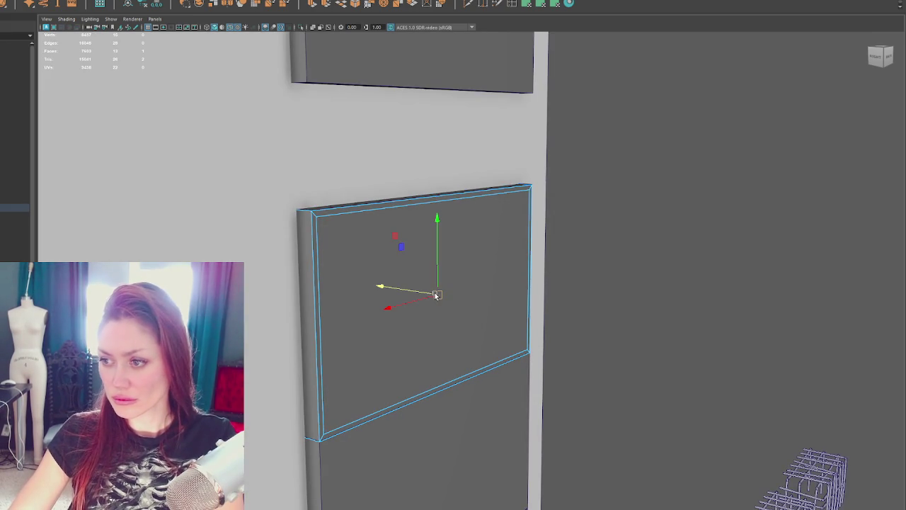
Isolate the upper window panel on its own and select it.
click(477, 414)
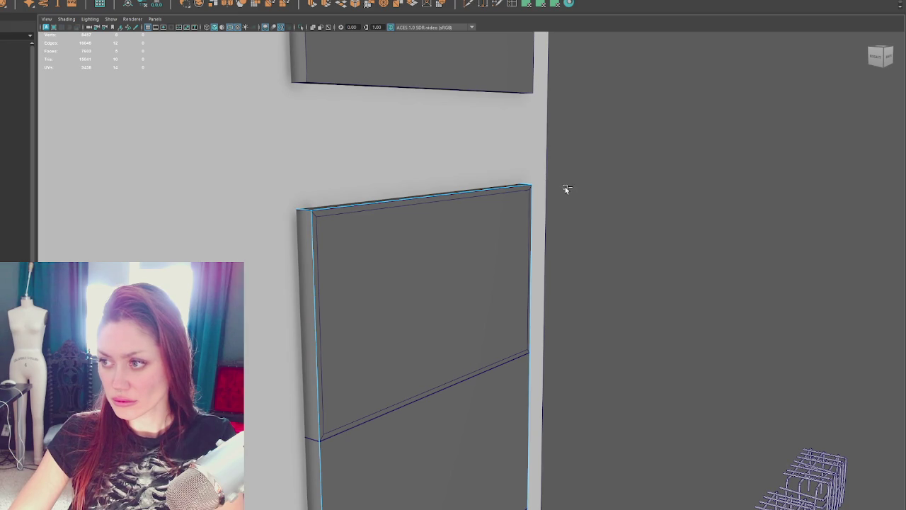
click(474, 196)
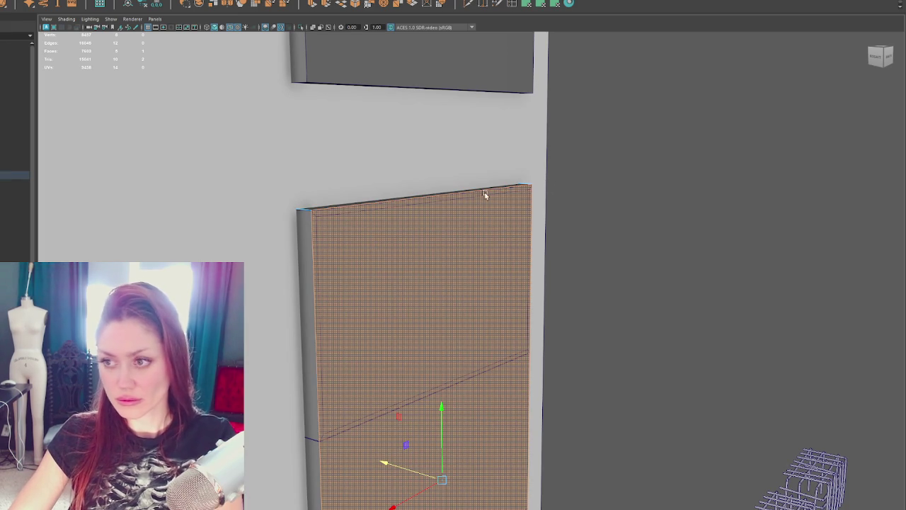
click(651, 206)
click(529, 187)
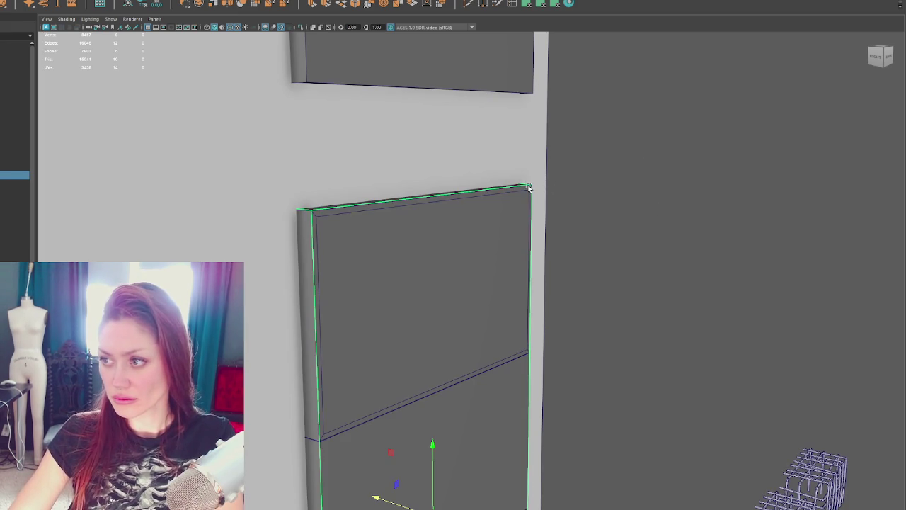
click(495, 208)
key(ctrl+1)
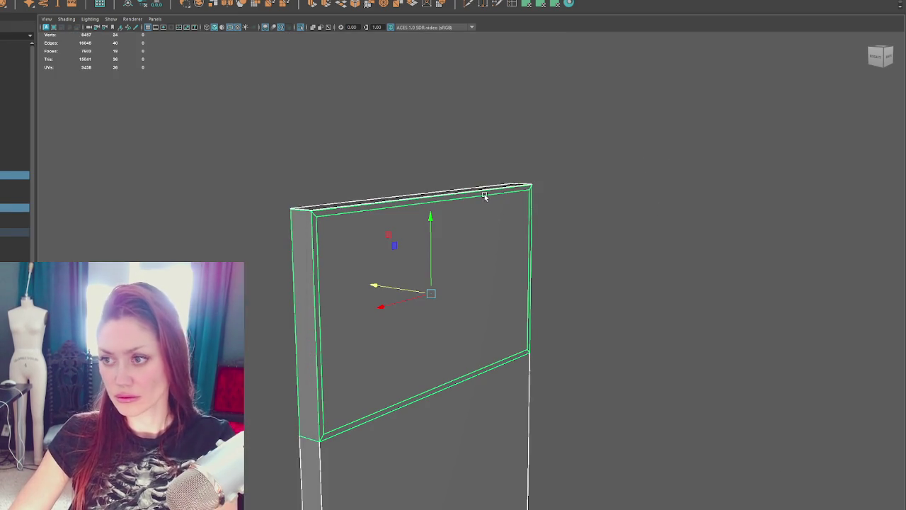
click(566, 382)
click(463, 441)
Scale a piece into a thin vertical strip and slide it onto the frame.
scroll(430, 479, down, 3)
scroll(430, 479, down, 1)
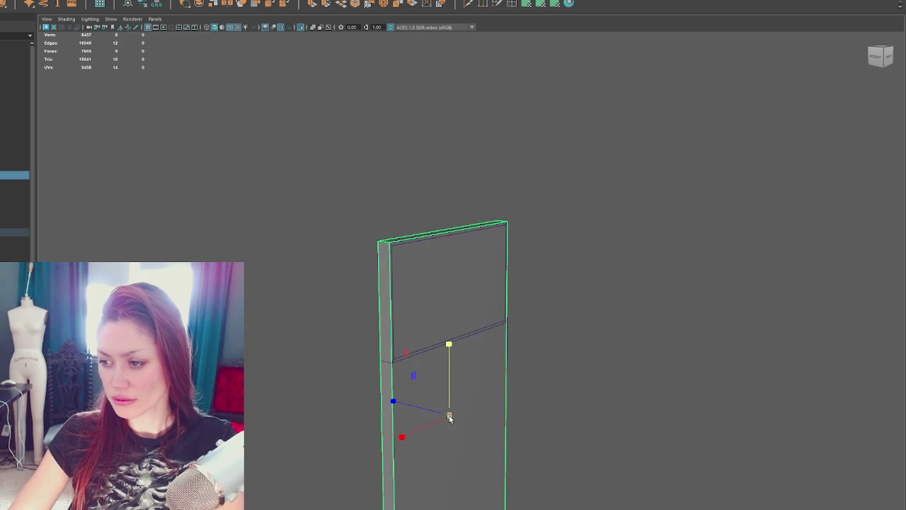
drag(451, 350, 453, 288)
mouse_move(409, 433)
mouse_down()
mouse_move(464, 423)
mouse_move(370, 431)
mouse_up()
mouse_move(449, 411)
mouse_down()
mouse_move(451, 279)
mouse_move(427, 292)
mouse_up()
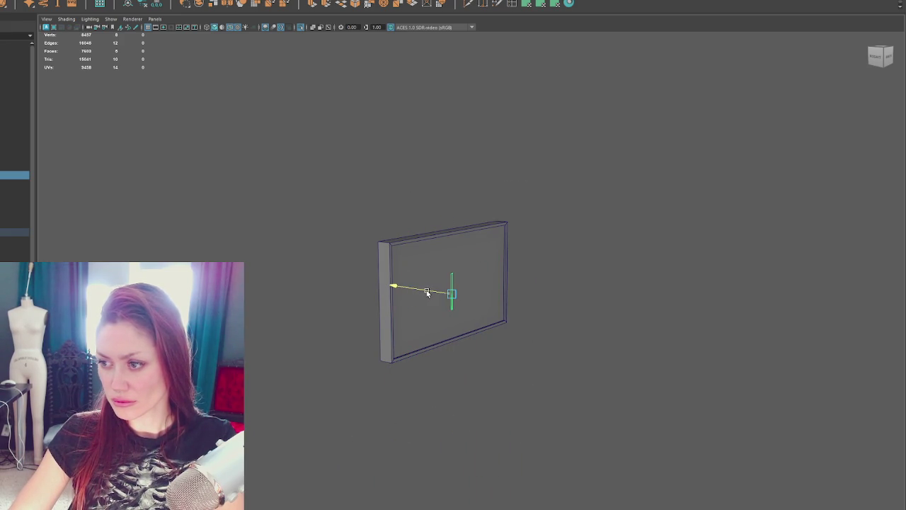
scroll(428, 293, up, 5)
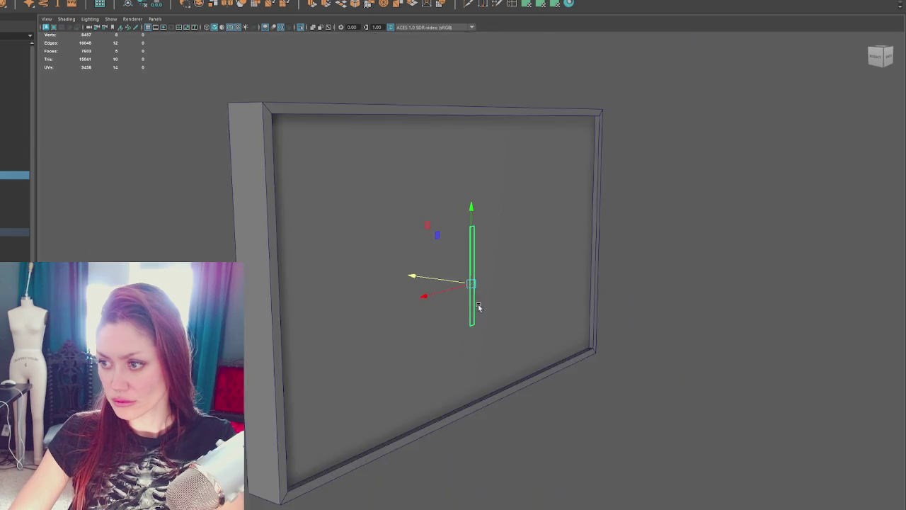
alt+drag(465, 310, 455, 333)
mouse_move(460, 264)
mouse_down()
mouse_move(473, 284)
mouse_move(418, 312)
mouse_move(412, 260)
mouse_up()
Stretch the strip to the frame's full height and delete its end faces.
key(r)
drag(405, 212, 405, 68)
right_drag(485, 61, 487, 53)
drag(488, 54, 428, 195)
key(Delete)
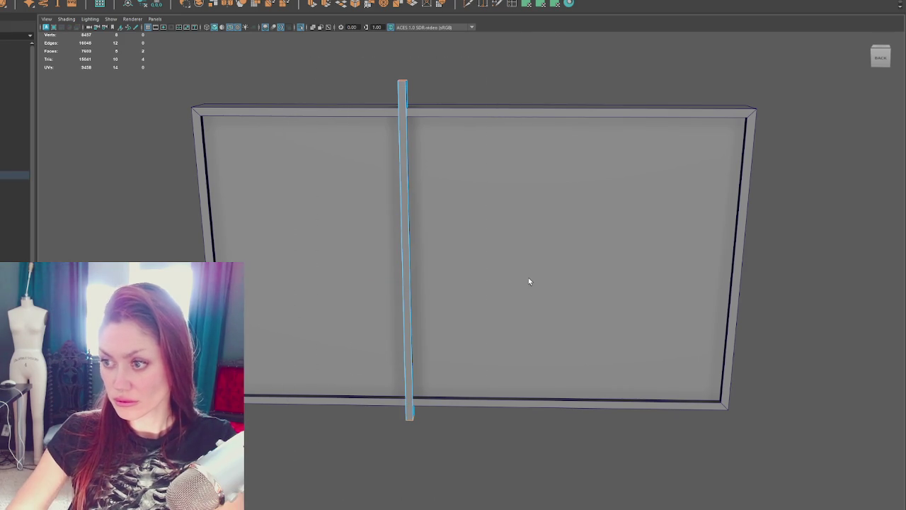
Shrink the loose mullion strip shorter and thinner, then reposition it vertically.
key(F8)
click(396, 132)
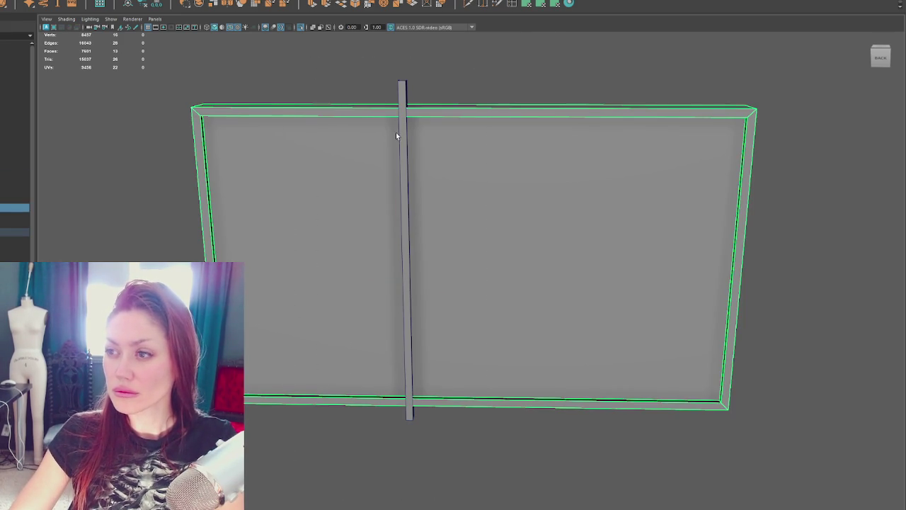
click(405, 134)
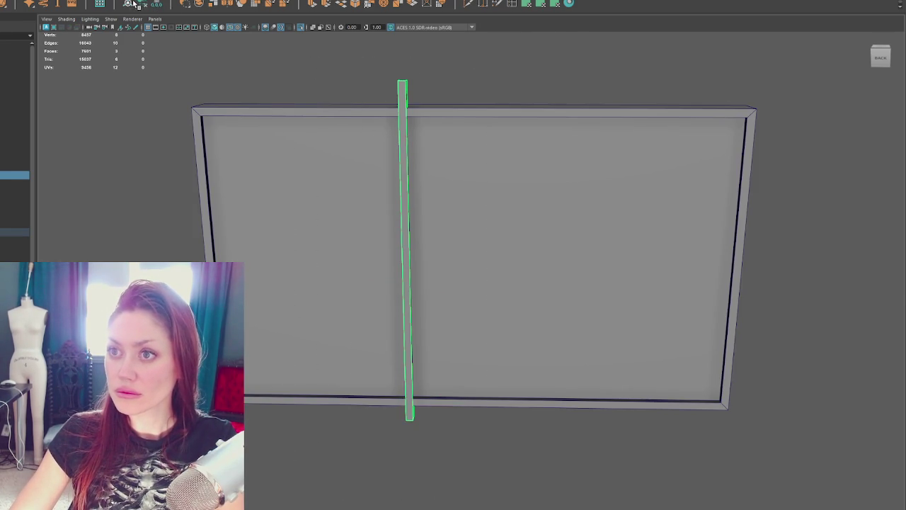
scroll(498, 261, down, 3)
alt+drag(498, 261, 435, 240)
key(w)
drag(475, 278, 446, 287)
key(w)
mouse_move(471, 252)
mouse_down()
mouse_move(487, 281)
mouse_move(555, 272)
mouse_up()
Extrude new vertical divider loops in the frame's right and left halves.
shift+drag(438, 279, 601, 289)
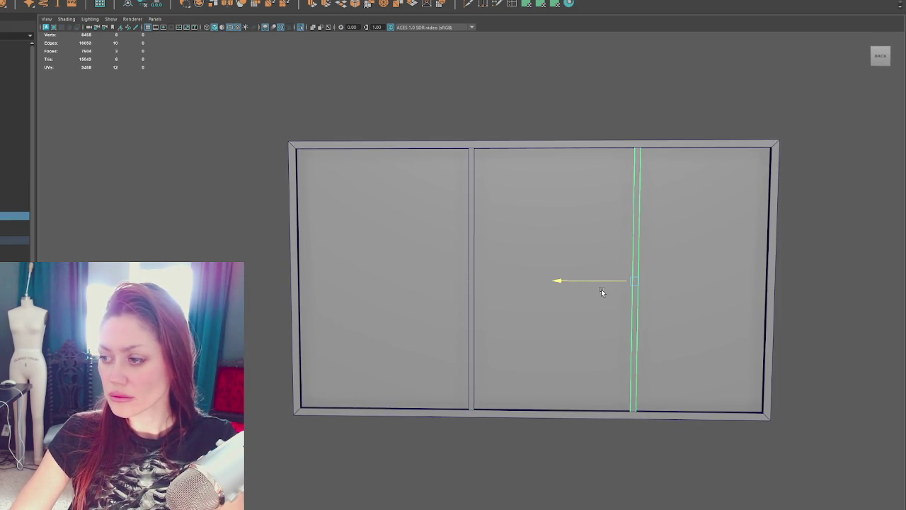
click(473, 298)
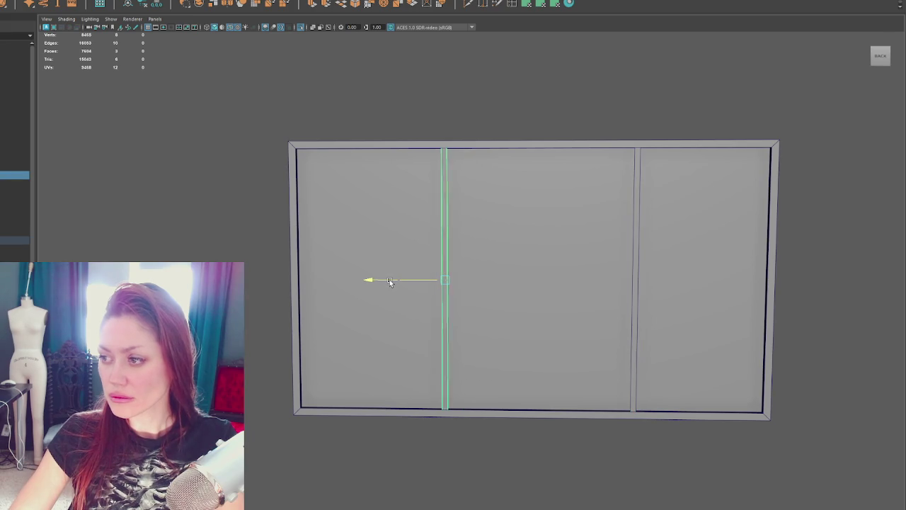
mouse_move(390, 281)
alt+mouse_down()
mouse_move(642, 282)
mouse_move(566, 295)
mouse_move(571, 324)
mouse_move(529, 300)
alt+mouse_up()
shift+double_click(680, 287)
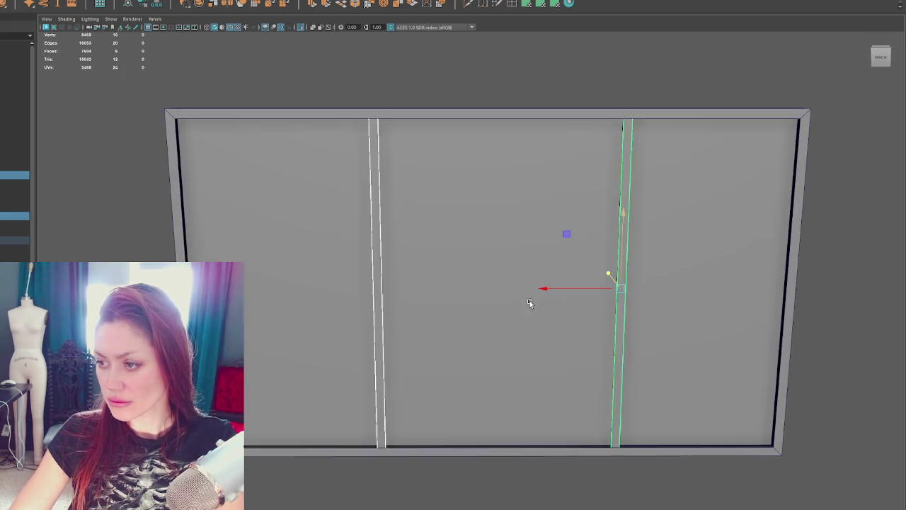
double_click(384, 273)
mouse_move(349, 295)
shift+mouse_down()
mouse_move(425, 267)
mouse_move(355, 239)
shift+mouse_up()
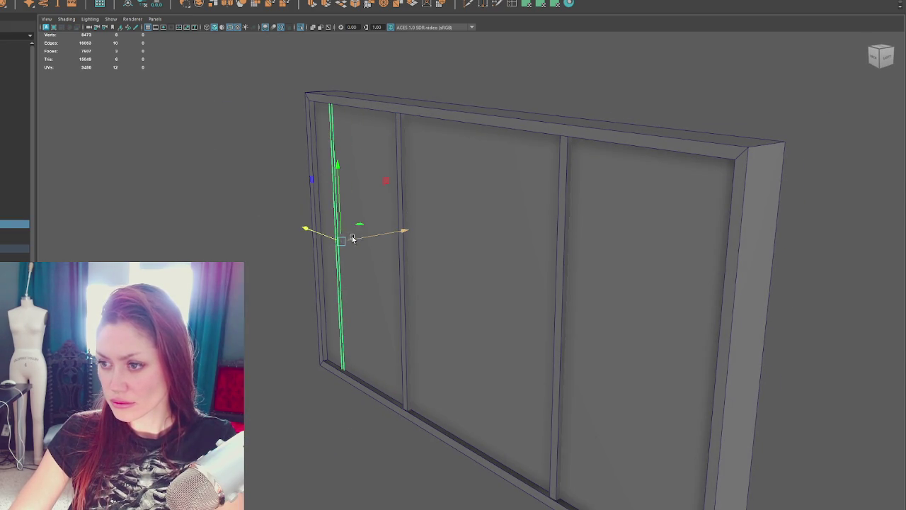
Slide the dividers outward to leave a wide centre pane with two narrow panes per side.
alt+drag(330, 238, 423, 236)
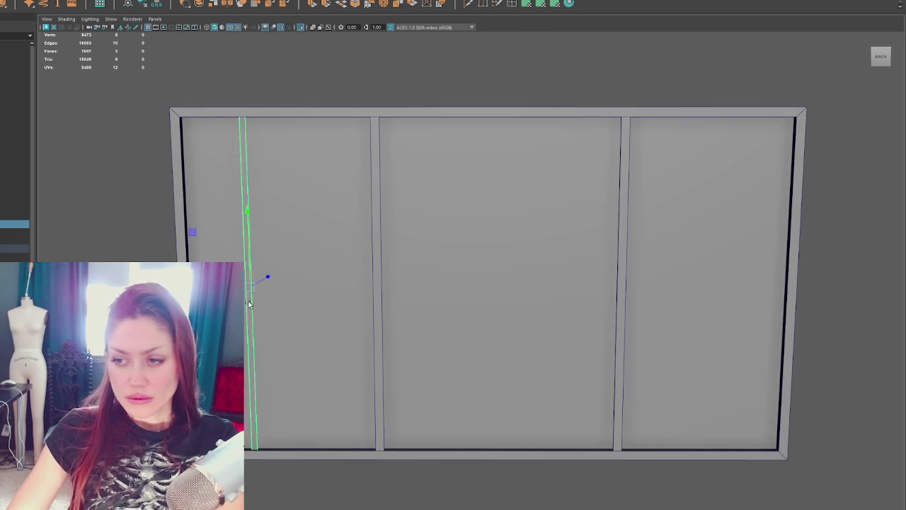
click(378, 279)
drag(378, 278, 276, 288)
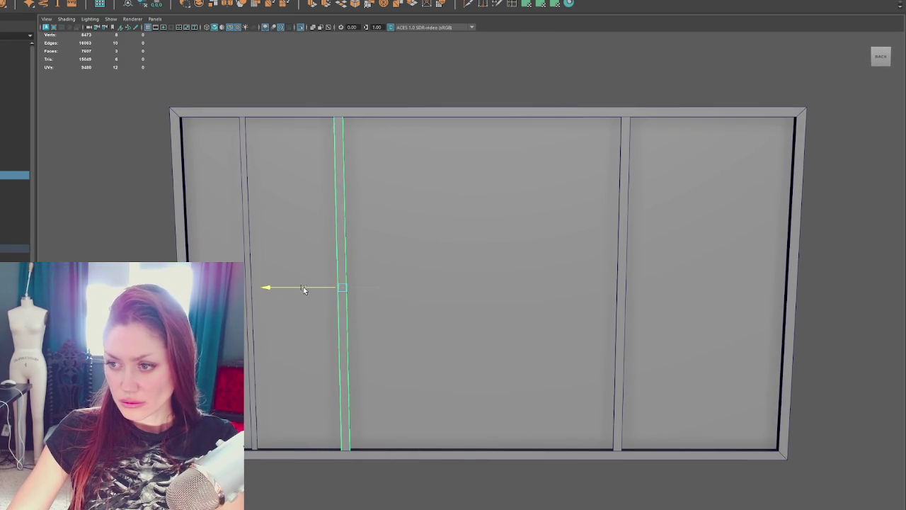
click(623, 280)
key(ctrl+z)
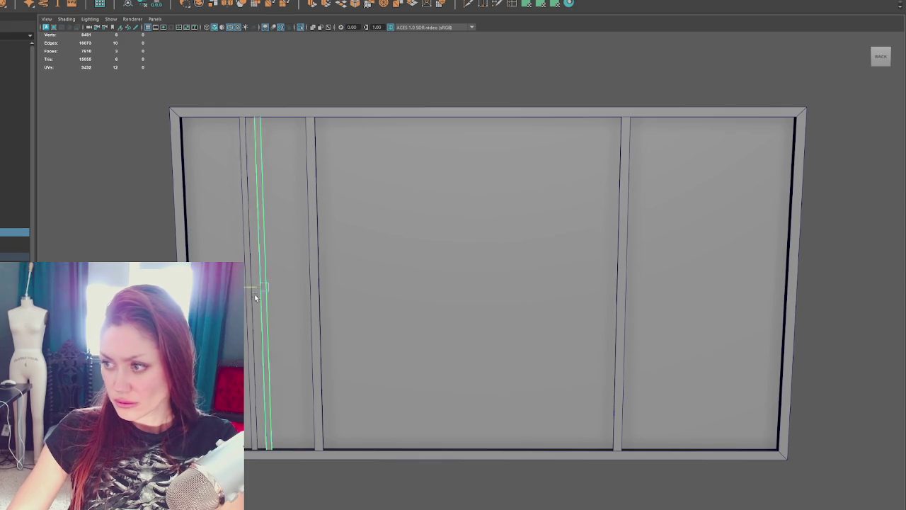
key(ctrl+z)
click(616, 317)
drag(610, 286, 699, 292)
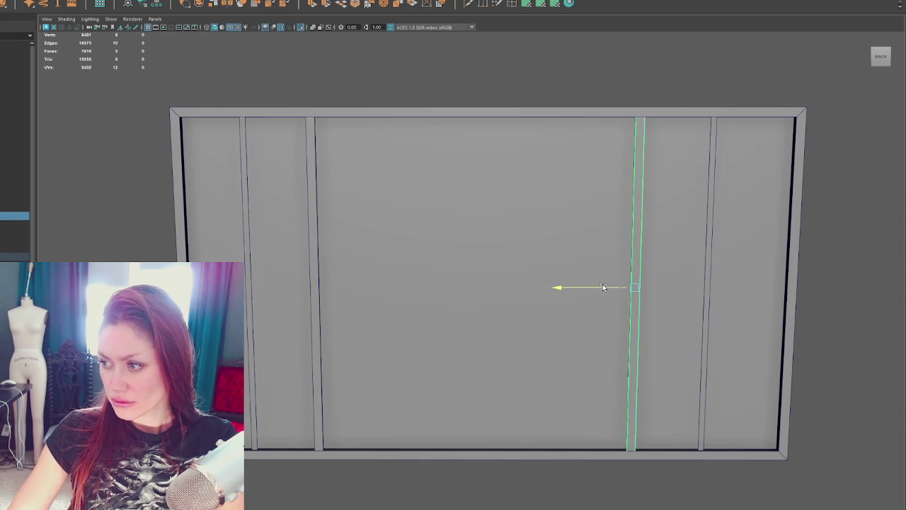
click(700, 294)
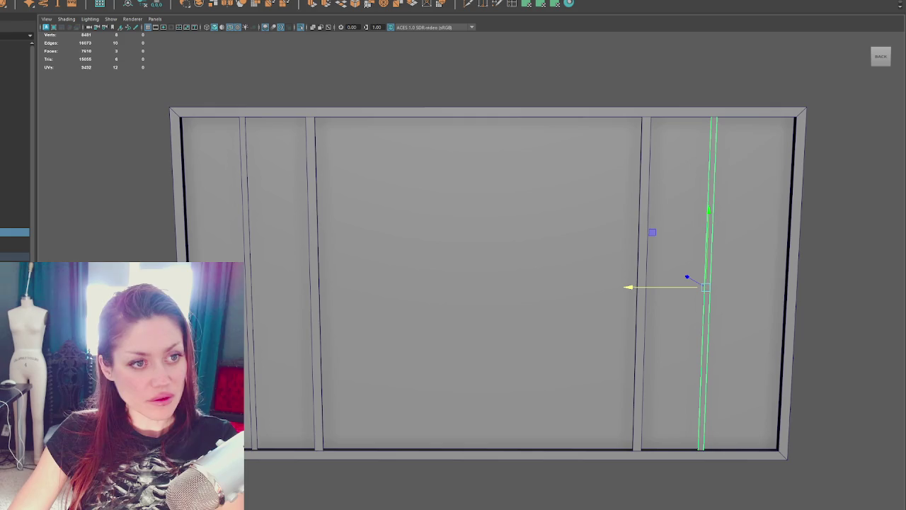
click(248, 190)
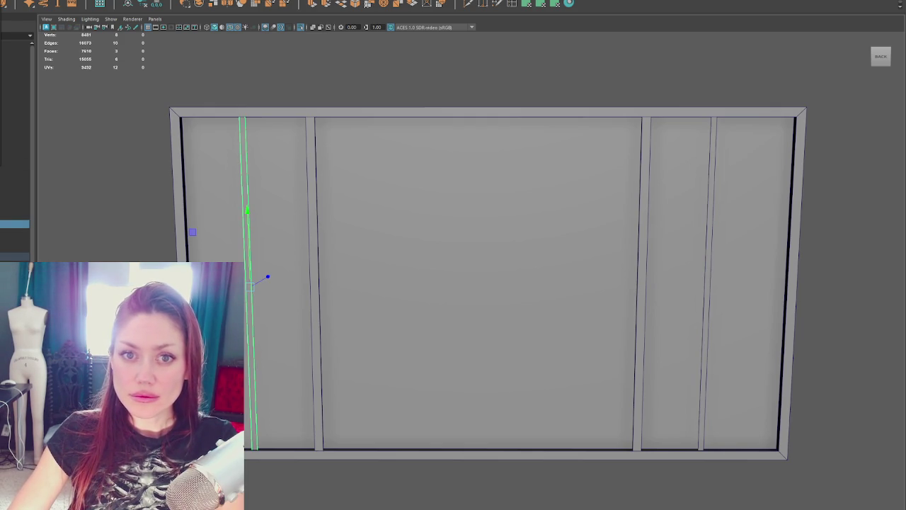
click(67, 1)
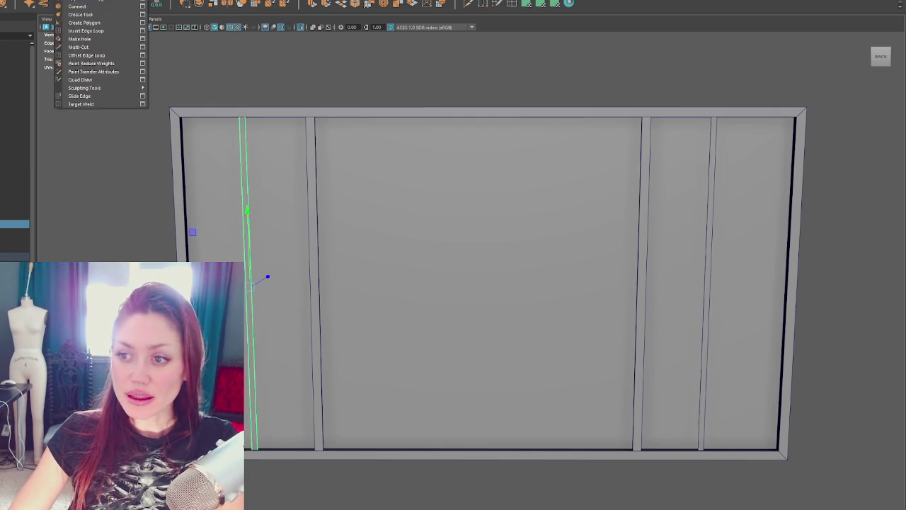
Delete the slat's history and set Duplicate Special to 5 copies with zero translate and rotation.
click(17, 65)
click(68, 2)
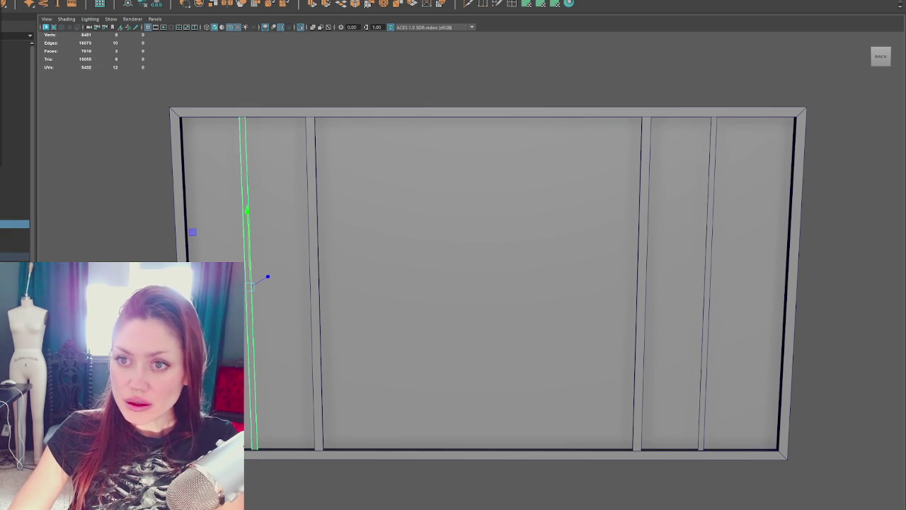
key(ctrl+shift+d)
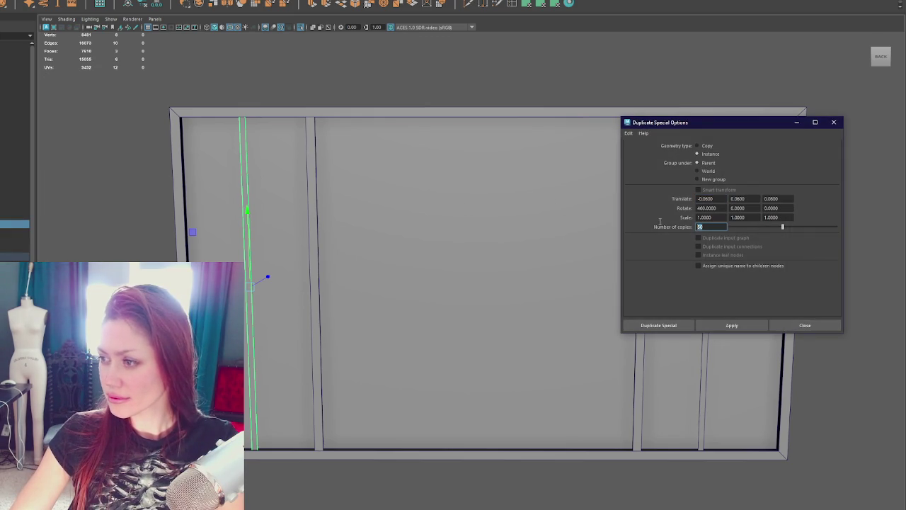
text(5)
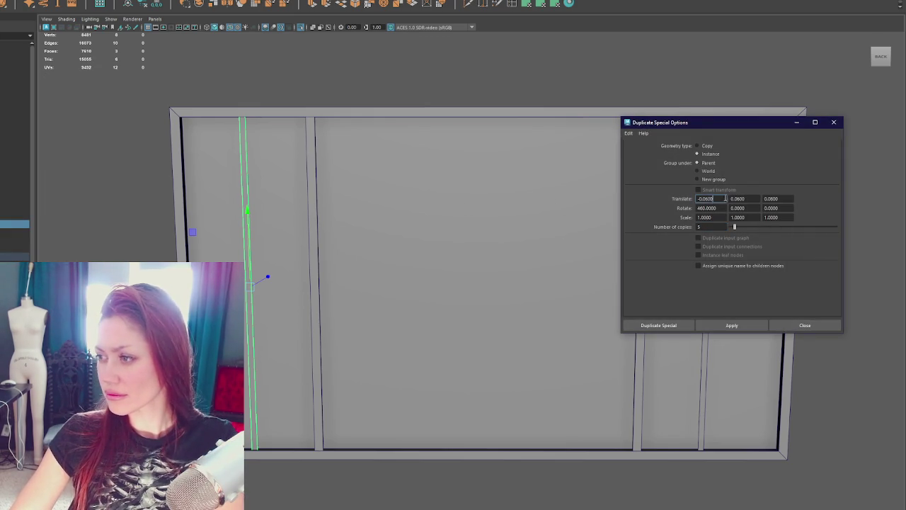
key(Tab)
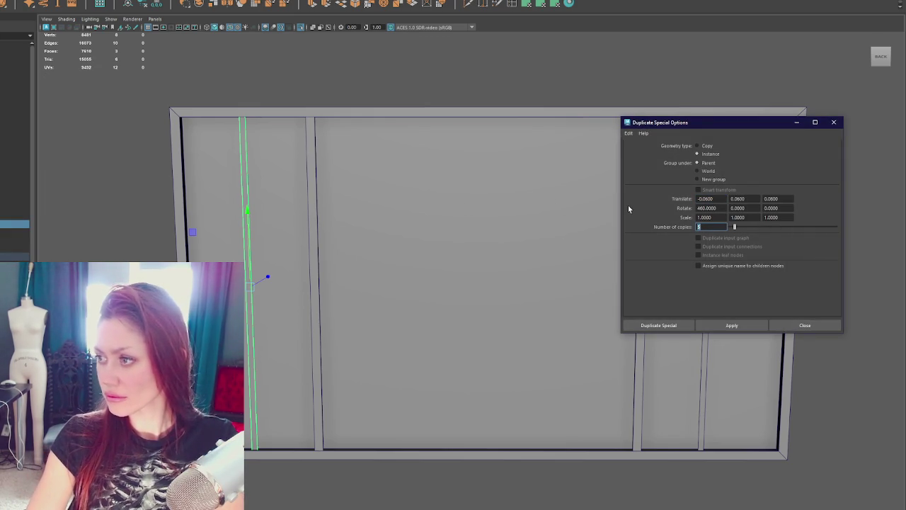
key(Tab)
text(0)
key(Tab)
text(0)
key(Tab)
text(0)
key(Tab)
text(0)
key(Tab)
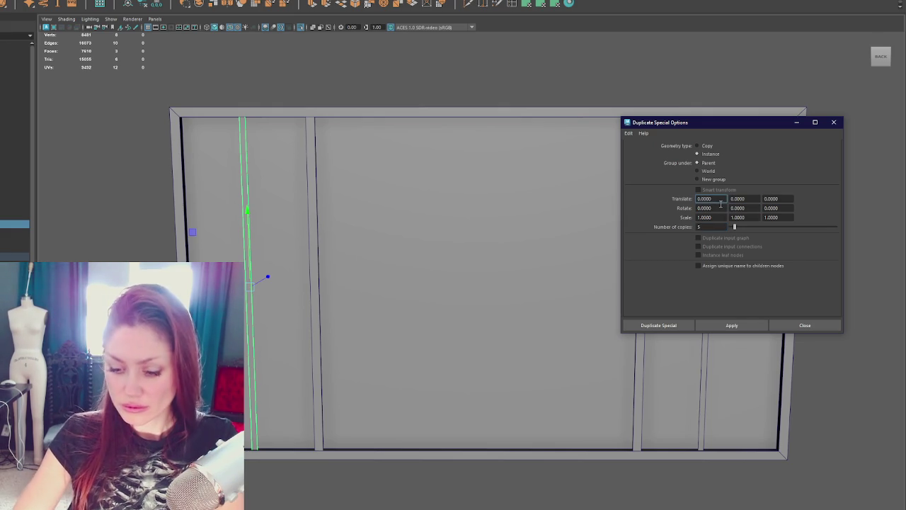
triple_click(720, 204)
key(BackSpace)
text(-3)
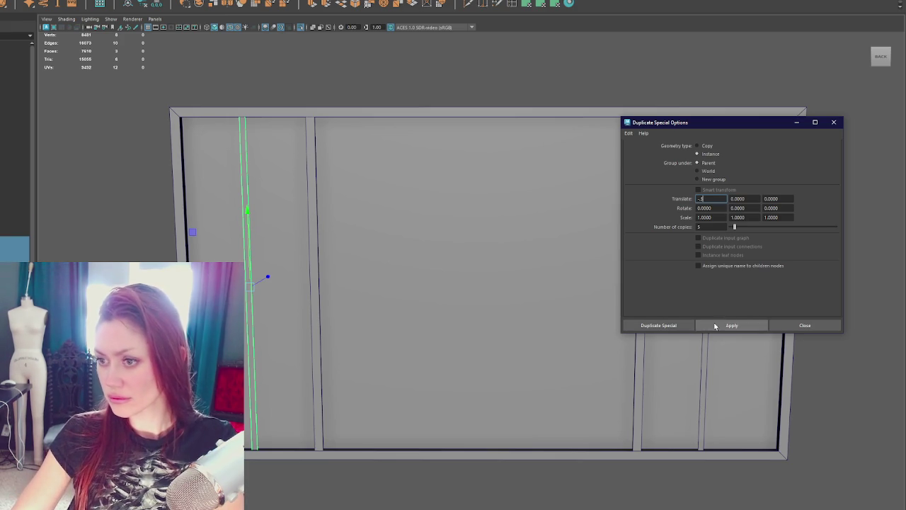
Try 5 instanced slat copies with an X offset of 8, then undo them.
click(711, 324)
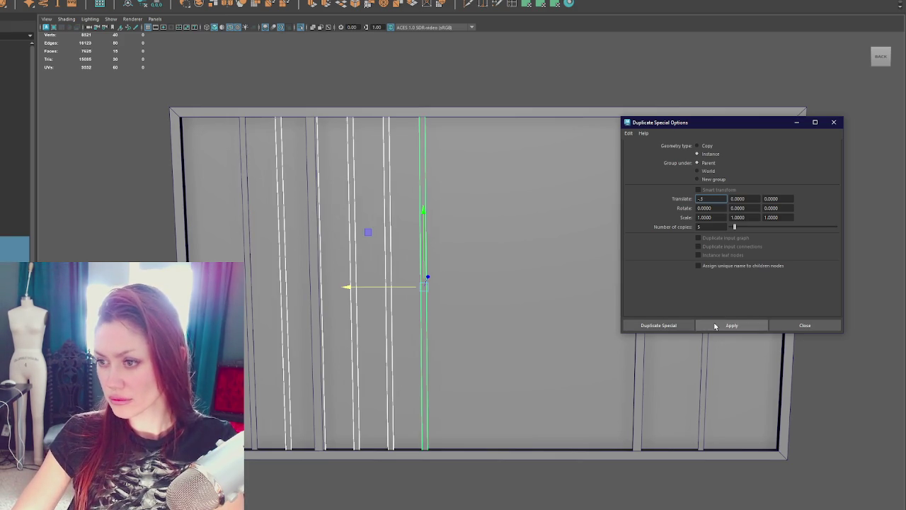
click(705, 199)
text(8)
click(729, 325)
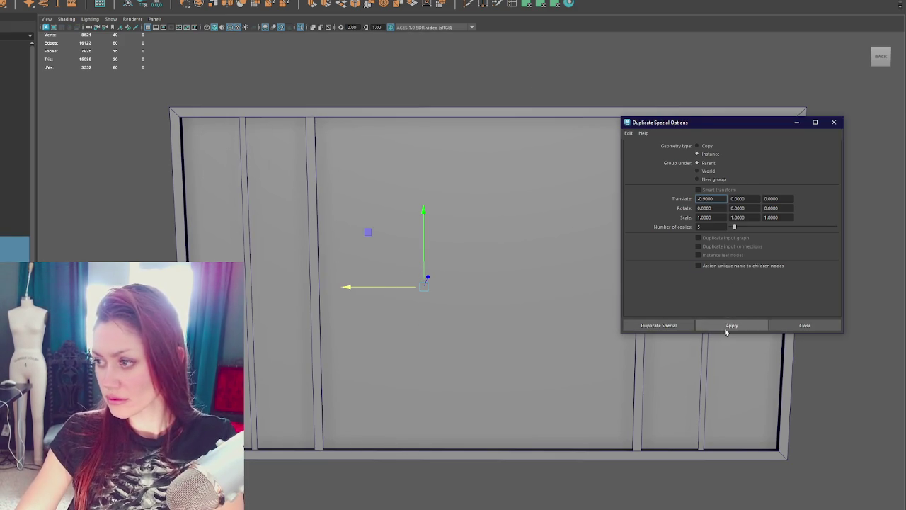
click(725, 327)
scroll(485, 187, down, 2)
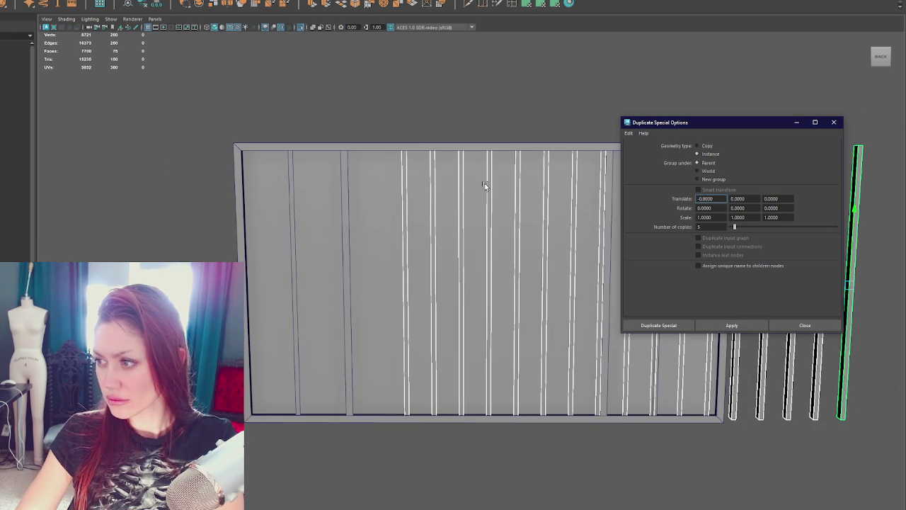
click(429, 102)
key(ctrl+z)
key(ctrl+z)
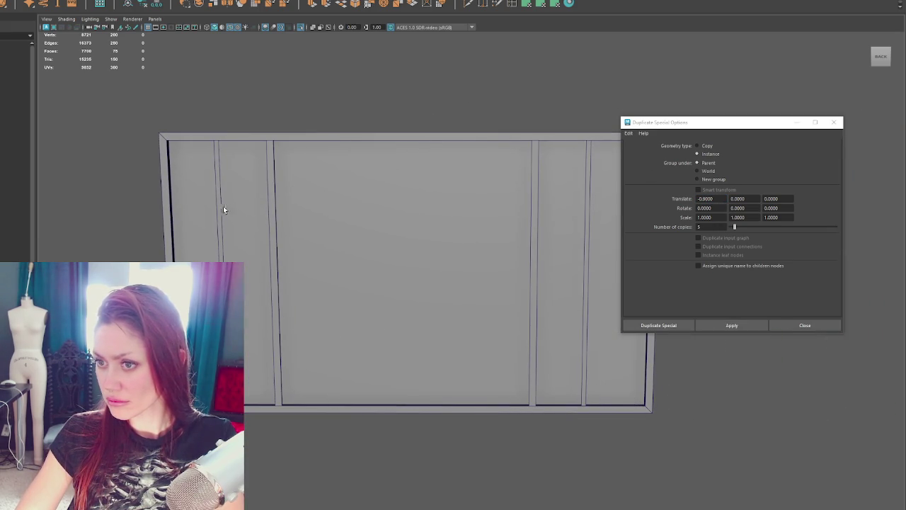
Re-run and undo the slat duplication twice more, leaving no trial copies.
click(731, 324)
scroll(455, 277, down, 1)
scroll(454, 276, down, 2)
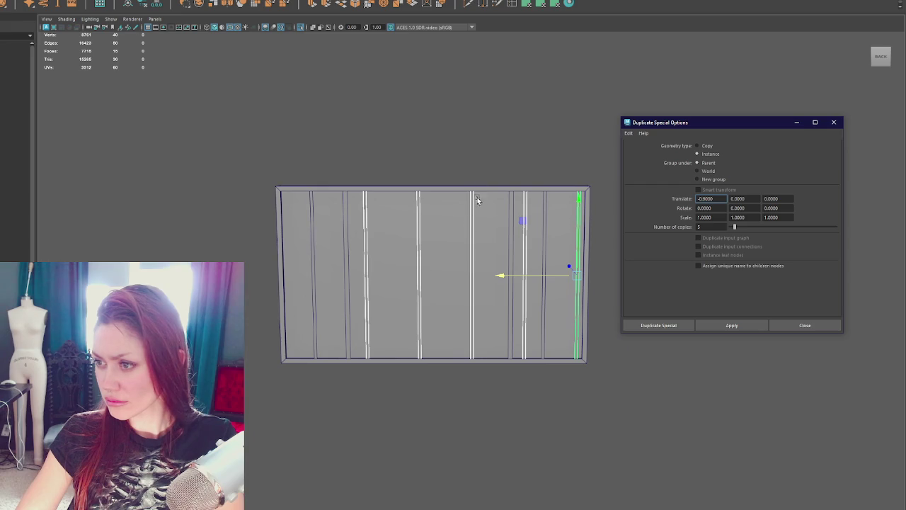
click(492, 157)
key(ctrl+z)
key(ctrl+z)
click(717, 201)
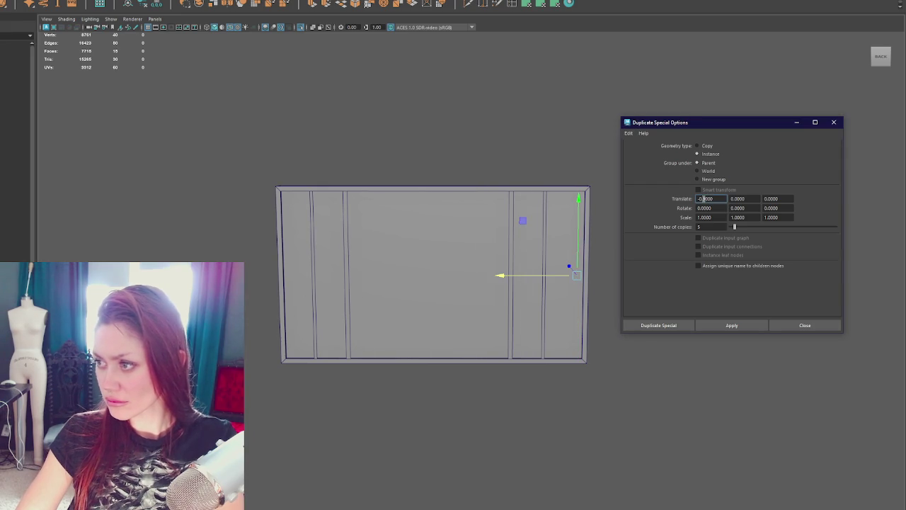
click(731, 324)
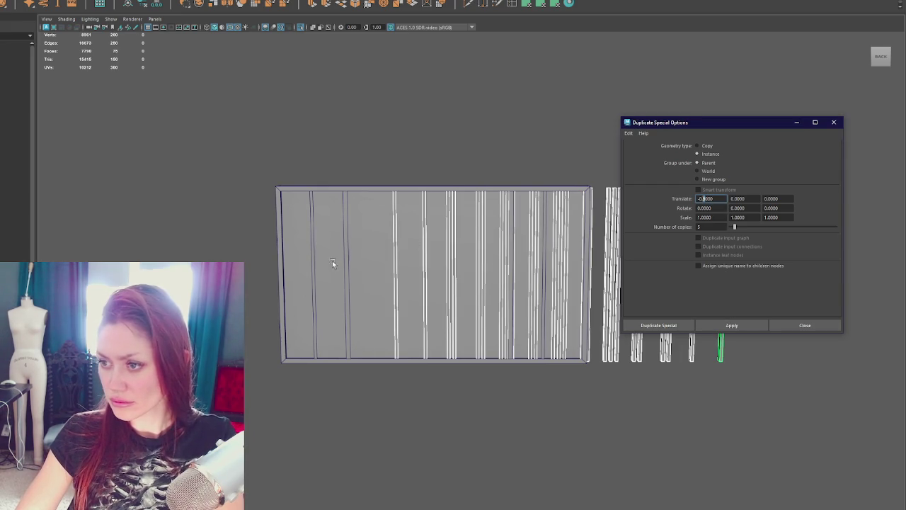
click(374, 201)
key(ctrl+z)
key(ctrl+z)
click(314, 314)
click(731, 325)
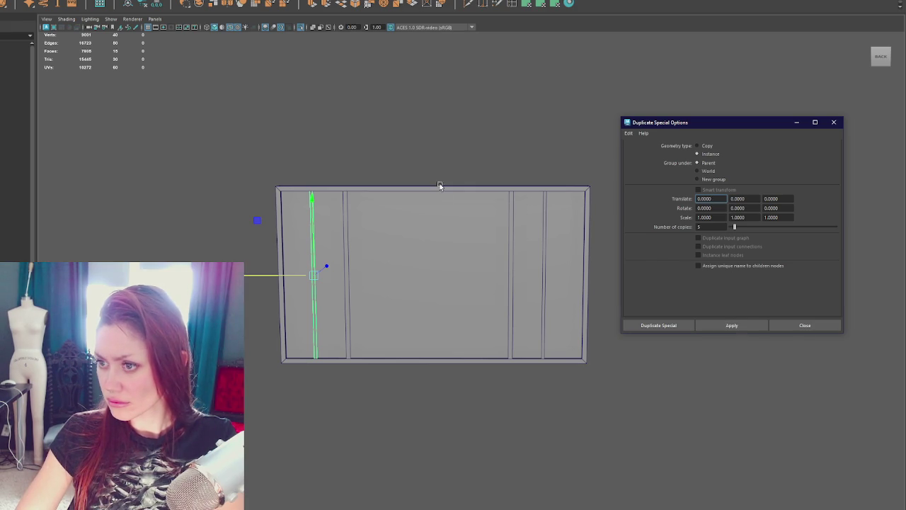
Try five instanced slat copies at X offsets 0.72 and -0.7, undoing each attempt.
click(443, 202)
click(315, 230)
click(699, 199)
text(0.72)
click(733, 325)
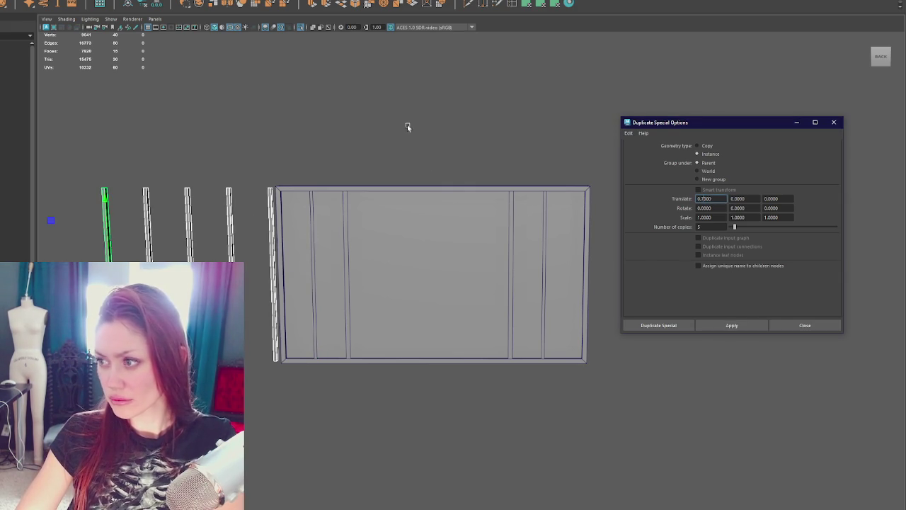
key(ctrl+z)
text(-)
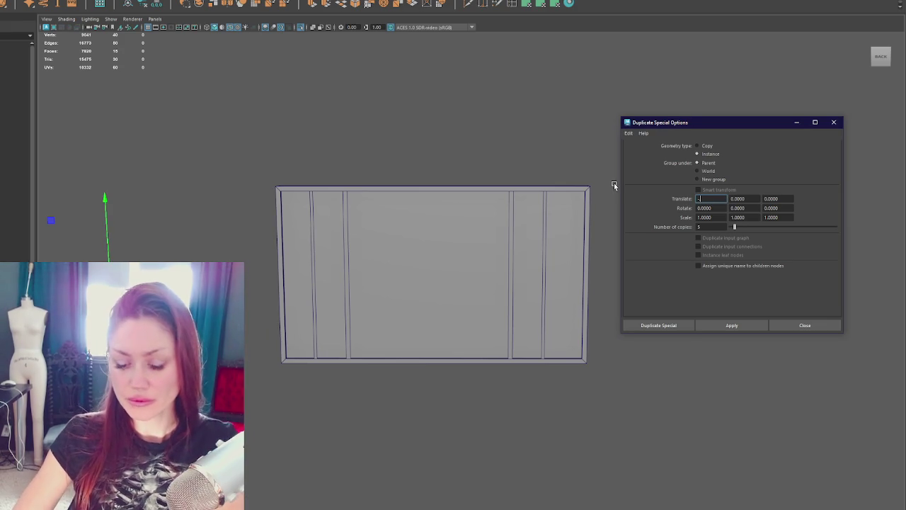
text(0.7)
click(315, 281)
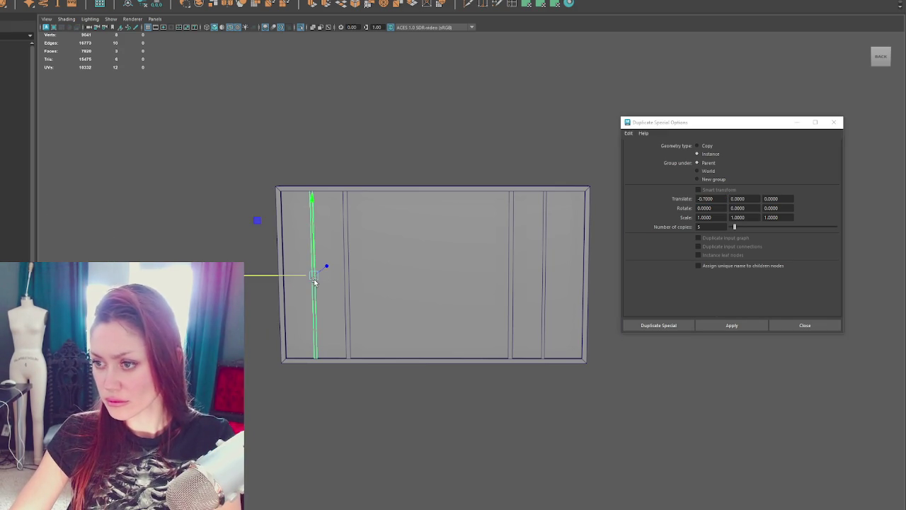
click(716, 327)
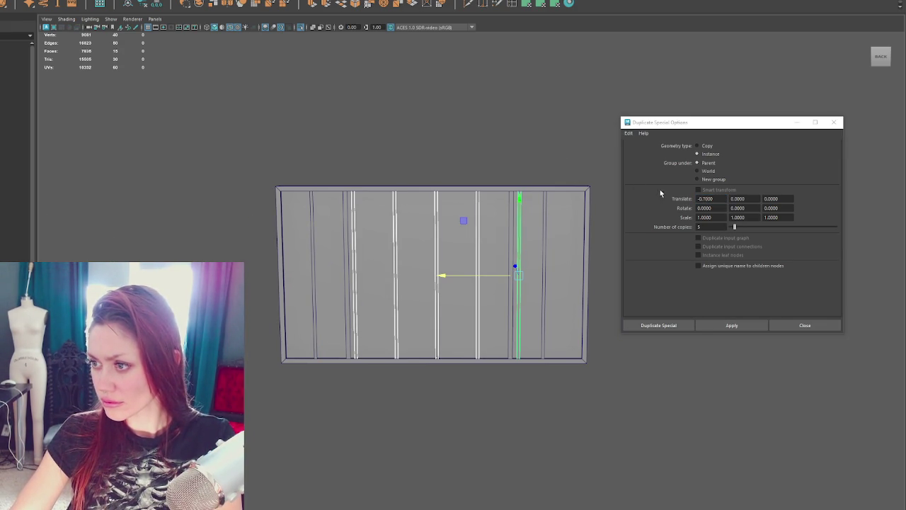
key(ctrl+z)
Retry the five-copy instanced duplicate at adjusted X offsets, undoing each result.
click(706, 199)
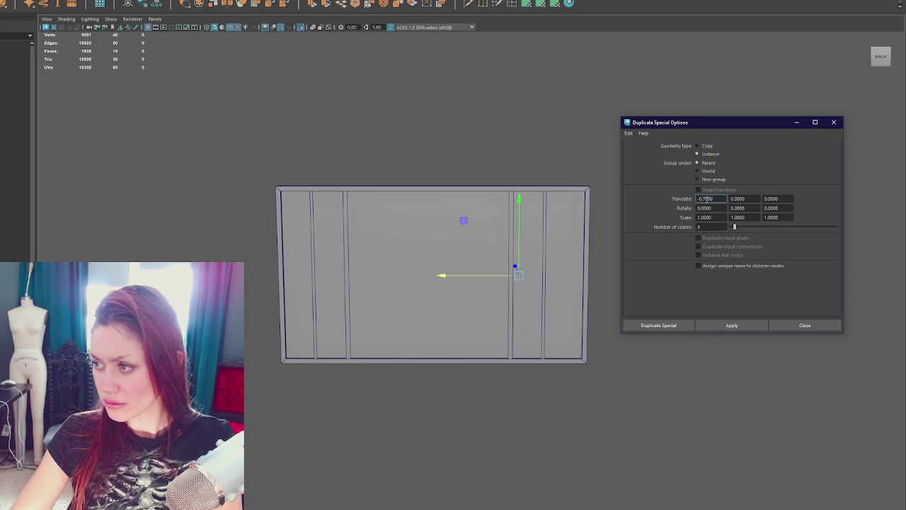
click(741, 327)
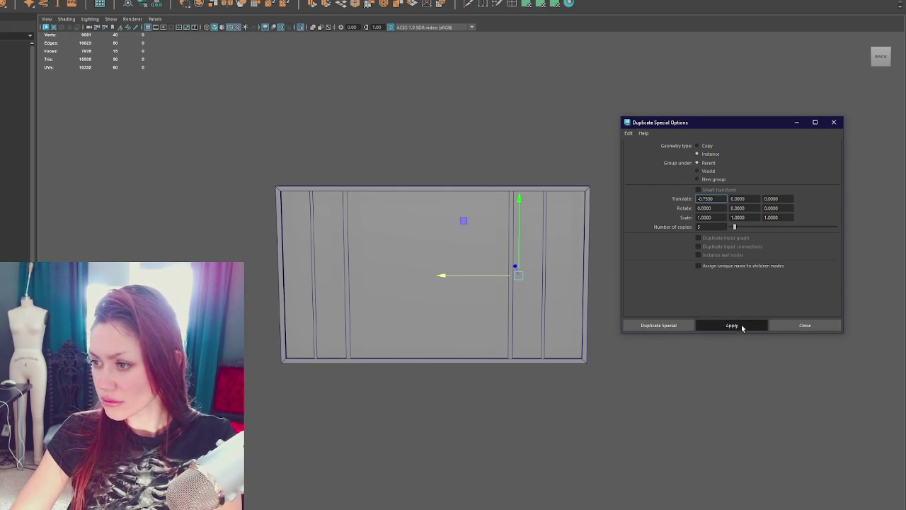
click(484, 146)
key(ctrl+z)
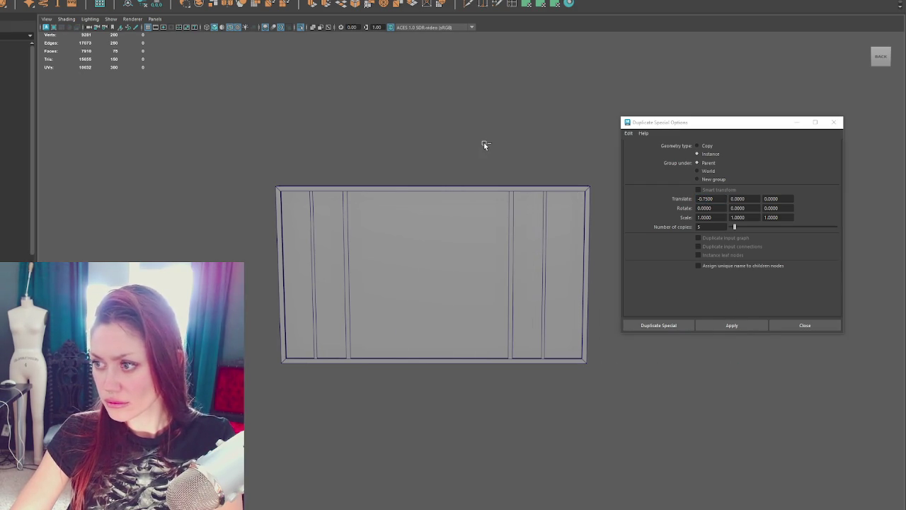
click(316, 255)
click(759, 326)
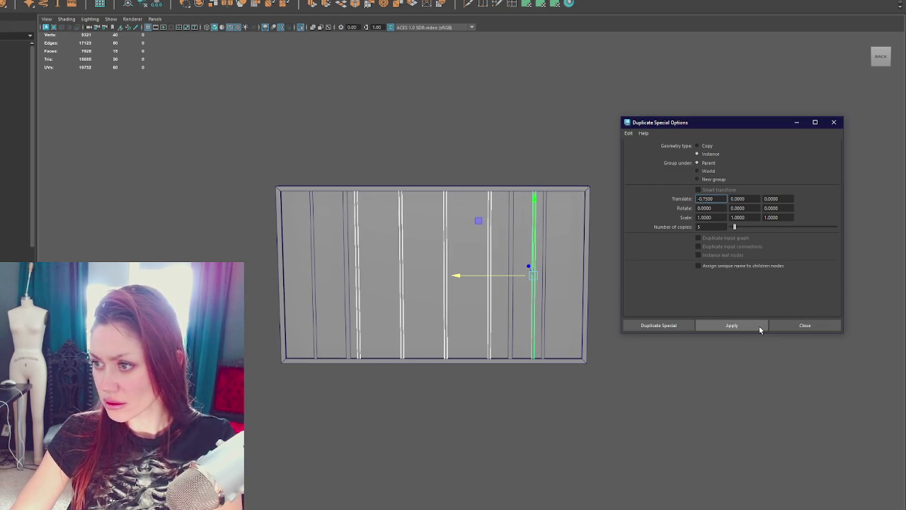
click(502, 162)
key(ctrl+z)
click(706, 199)
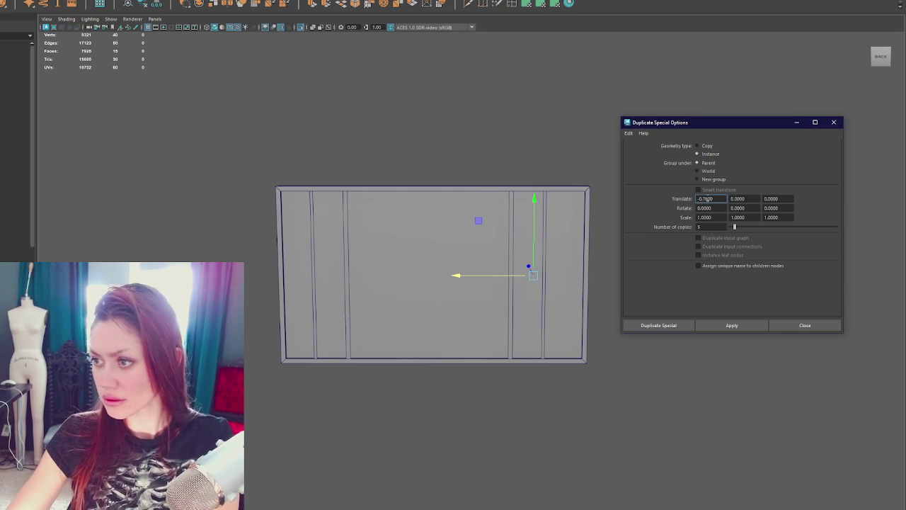
click(312, 267)
click(717, 326)
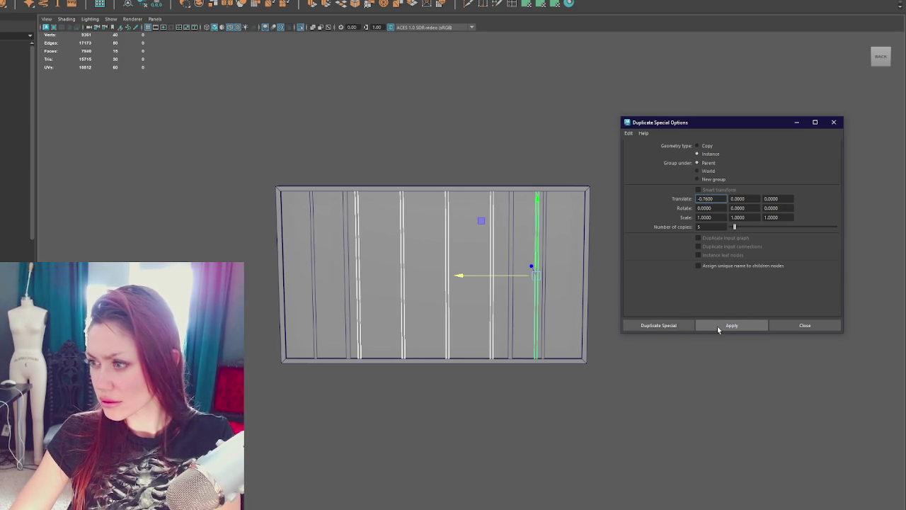
click(587, 162)
key(ctrl+z)
Test a -0.77 offset, then keep five instanced slats spaced -0.78 apart in X.
click(706, 199)
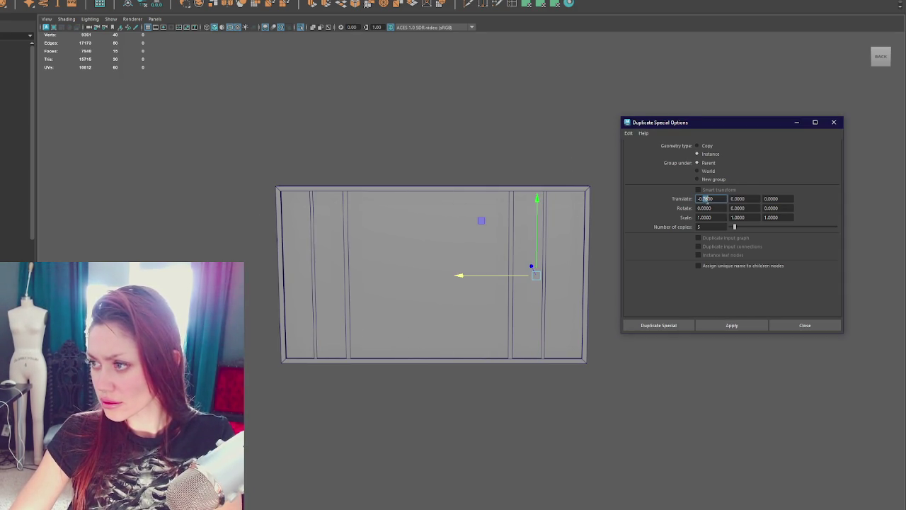
text(-0.77)
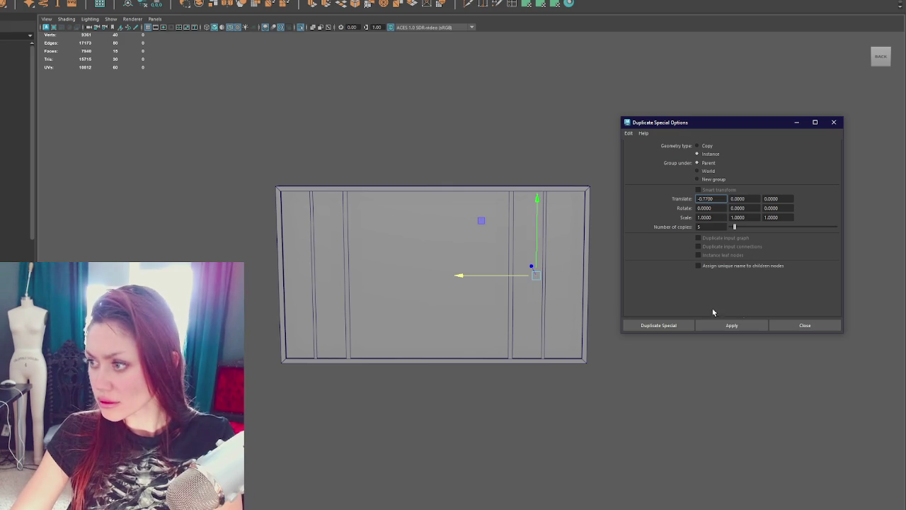
click(316, 260)
click(737, 328)
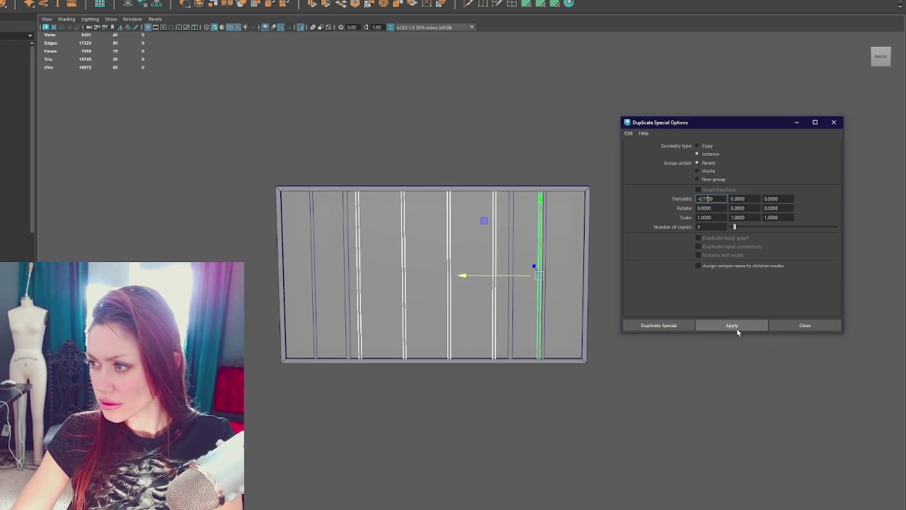
key(ctrl+z)
click(713, 199)
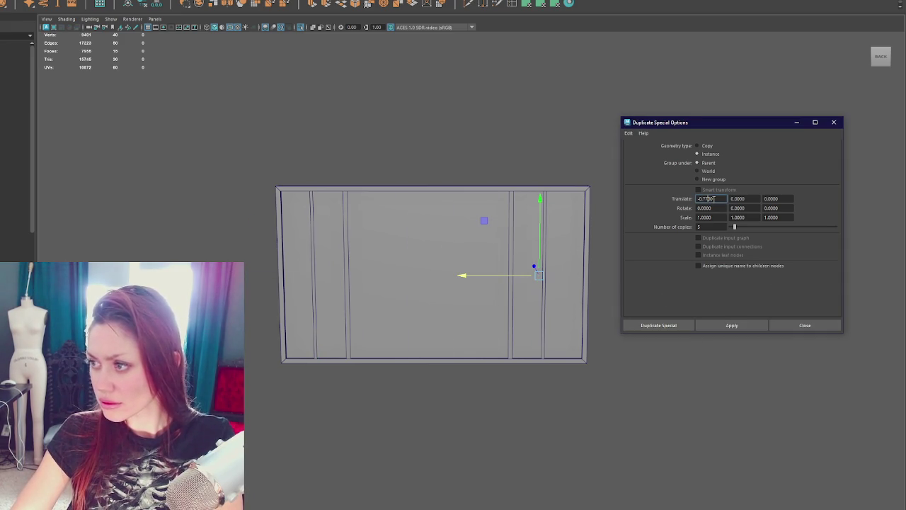
click(316, 262)
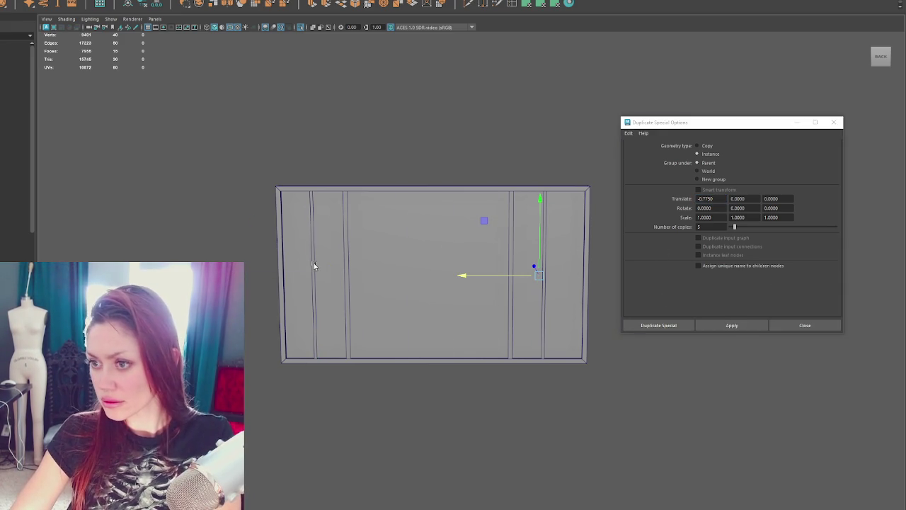
click(746, 325)
key(ctrl+z)
click(709, 199)
text(-0.7800)
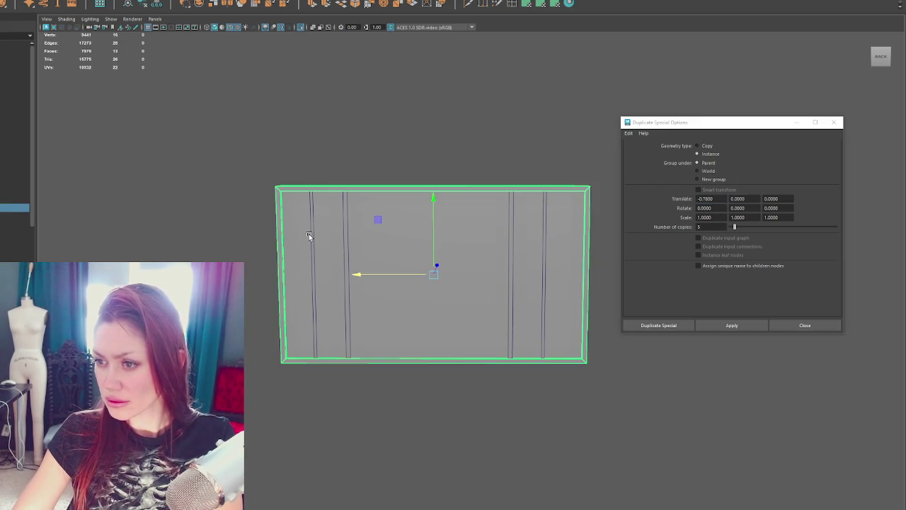
click(310, 234)
click(732, 326)
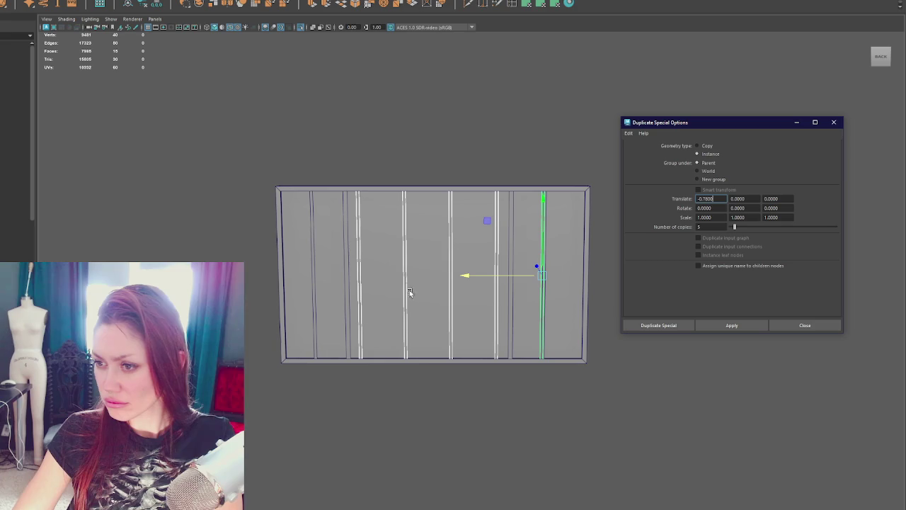
click(313, 264)
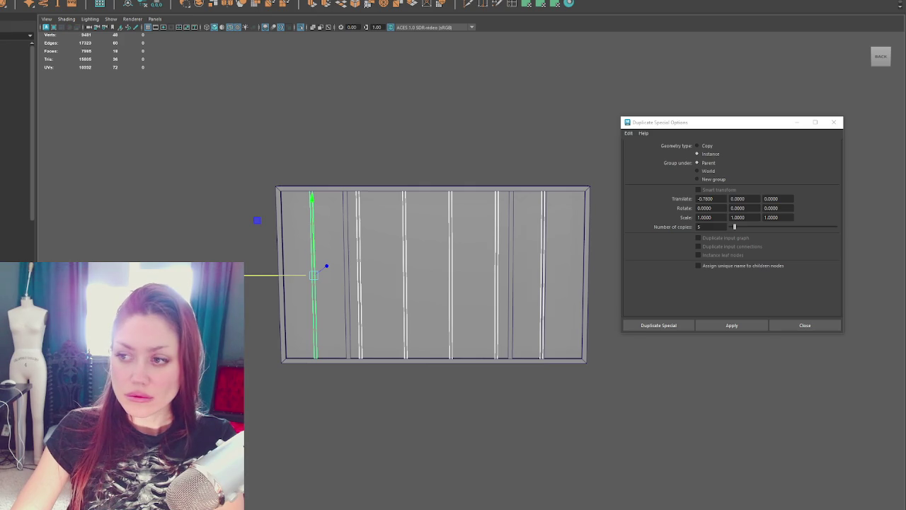
click(21, 1)
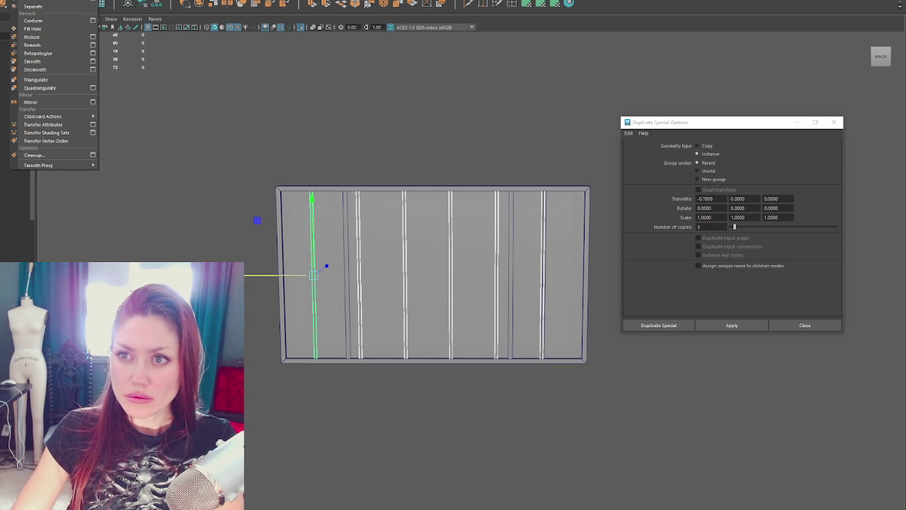
Separate the slat copies into individual pieces and shift the selected bars along X.
click(29, 4)
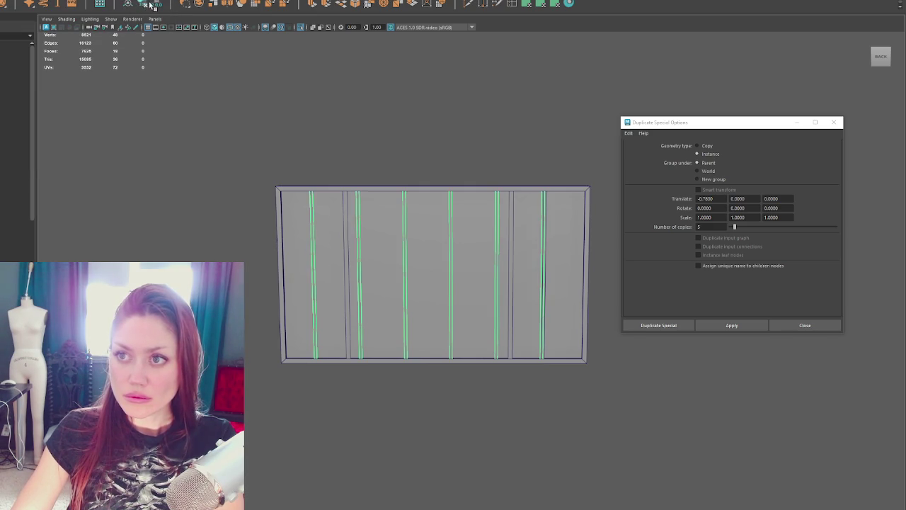
click(346, 193)
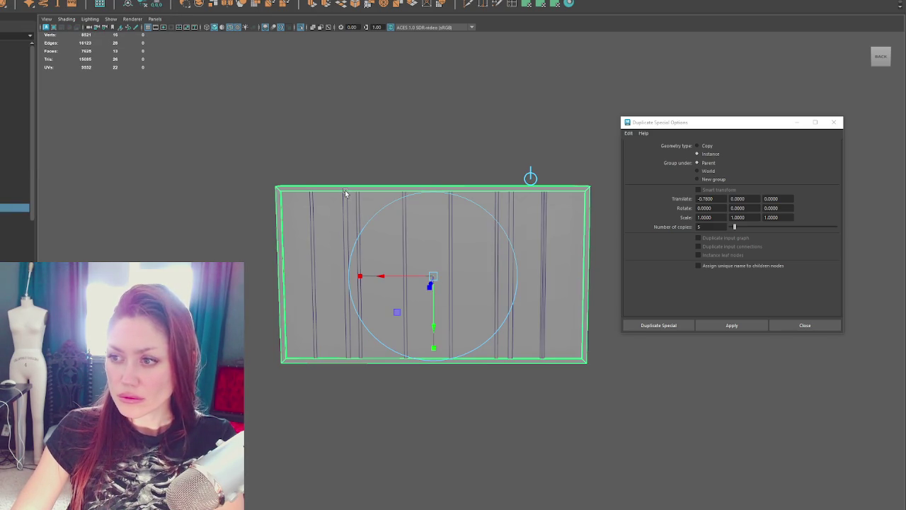
shift+click(311, 216)
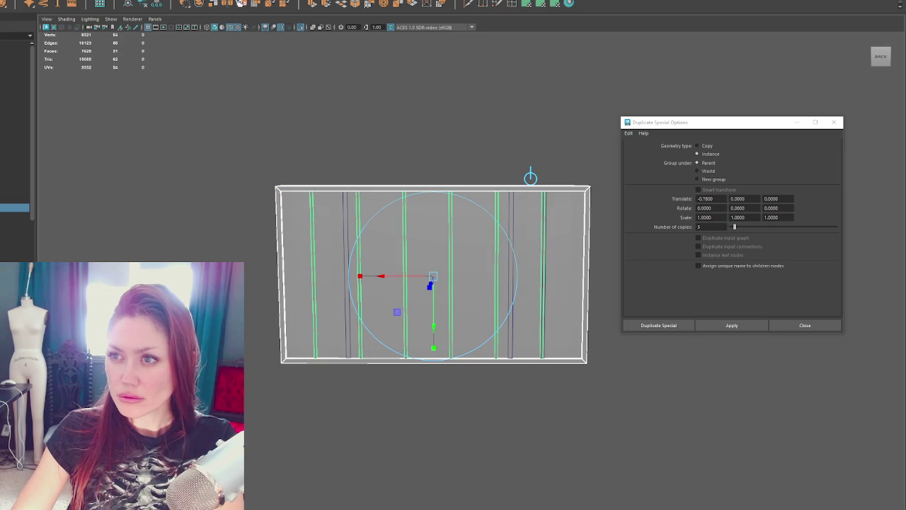
click(155, 4)
key(w)
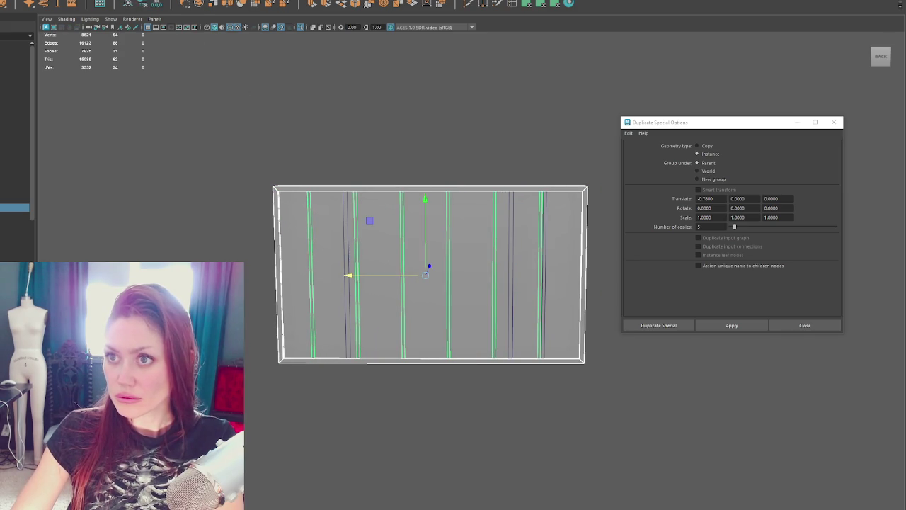
drag(425, 275, 357, 277)
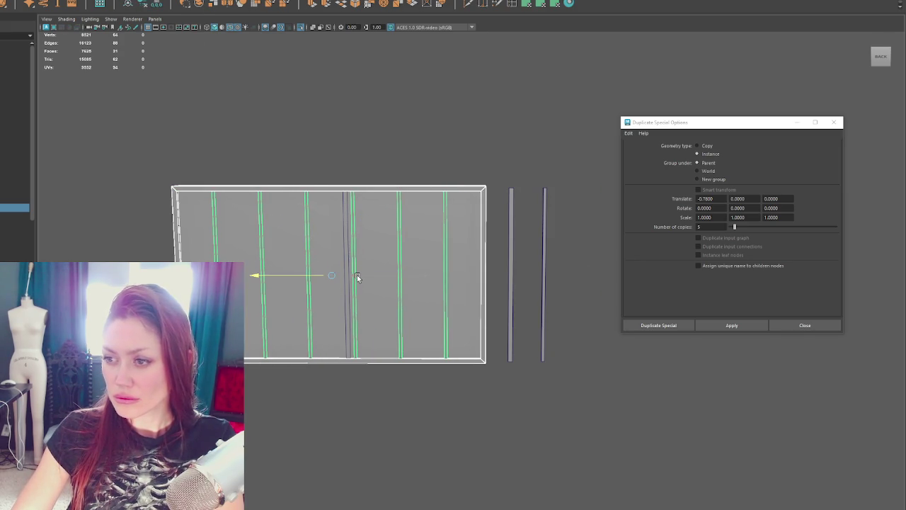
drag(256, 276, 355, 293)
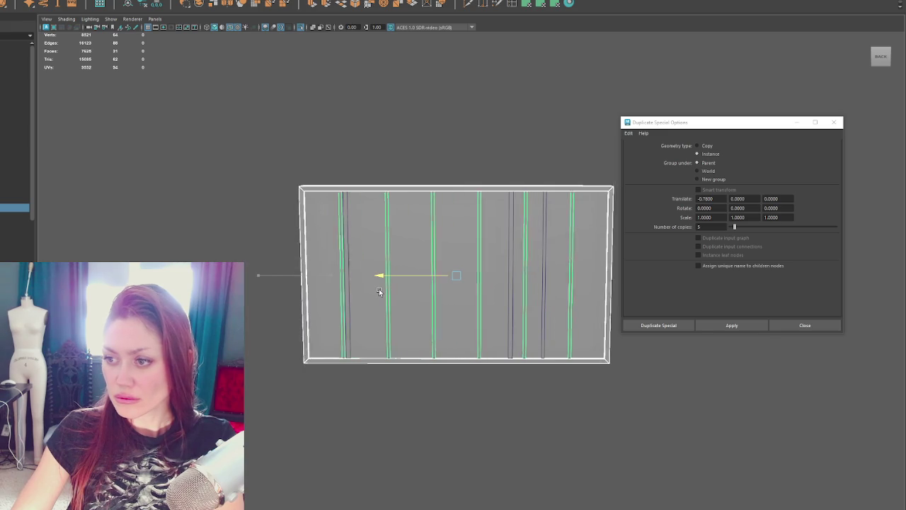
Nudge one bar right, duplicate it at the spacing, and delete the extra bar.
click(349, 226)
drag(299, 273, 438, 283)
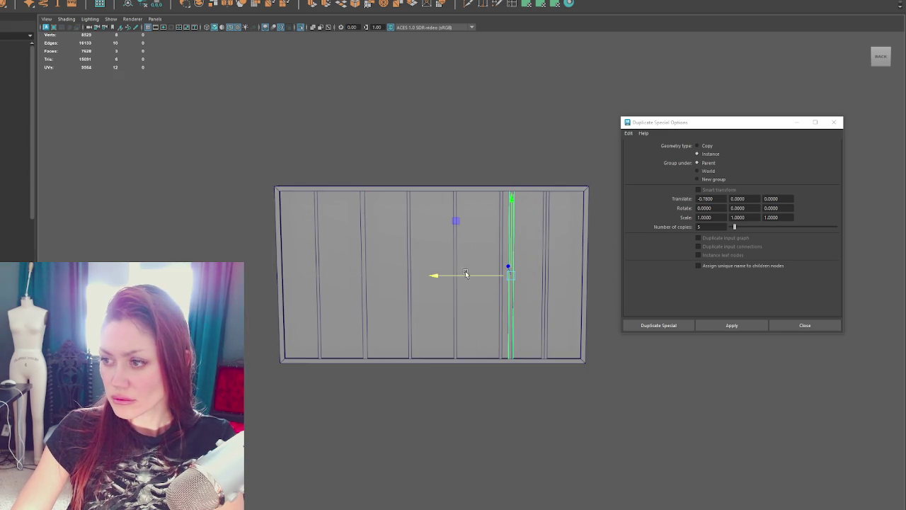
key(ctrl+shift+d)
click(509, 246)
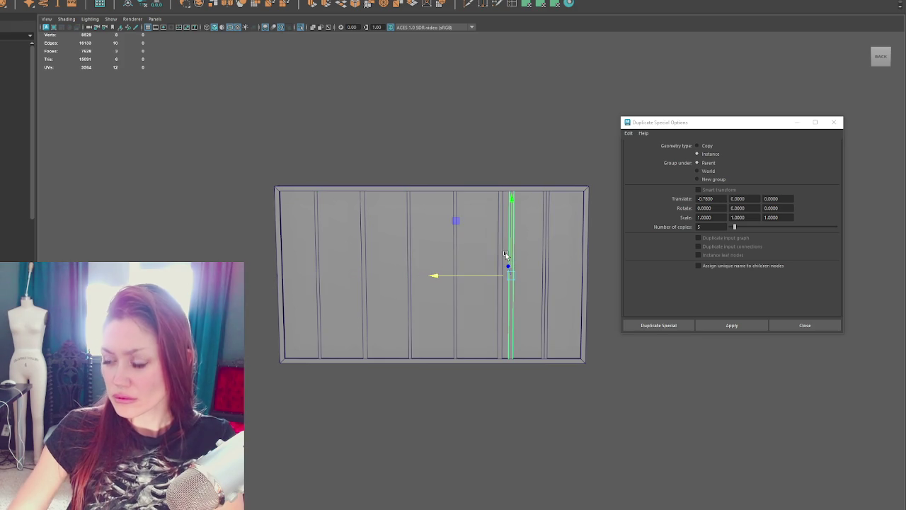
key(Delete)
In wireframe view at a three-quarter angle, pick through the bars to choose one.
key(4)
mouse_move(505, 253)
alt+mouse_down()
mouse_move(346, 257)
mouse_move(338, 243)
alt+mouse_up()
click(320, 241)
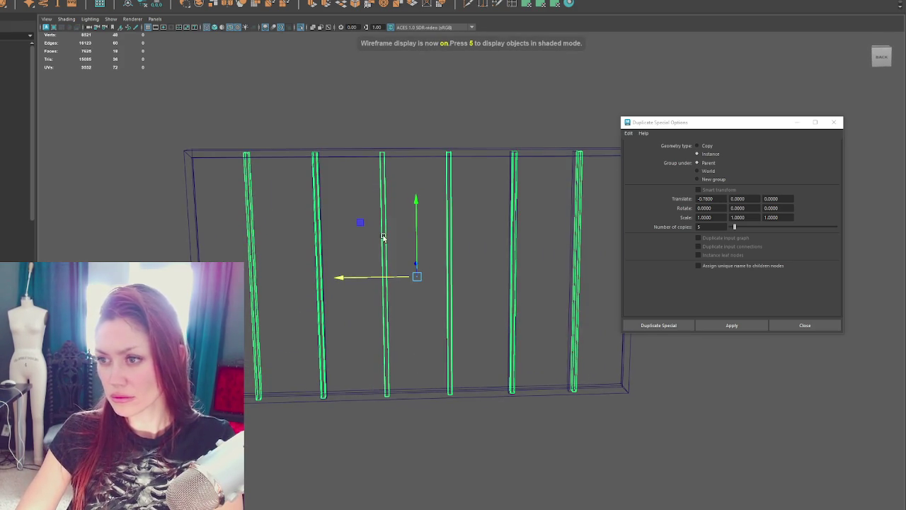
click(322, 252)
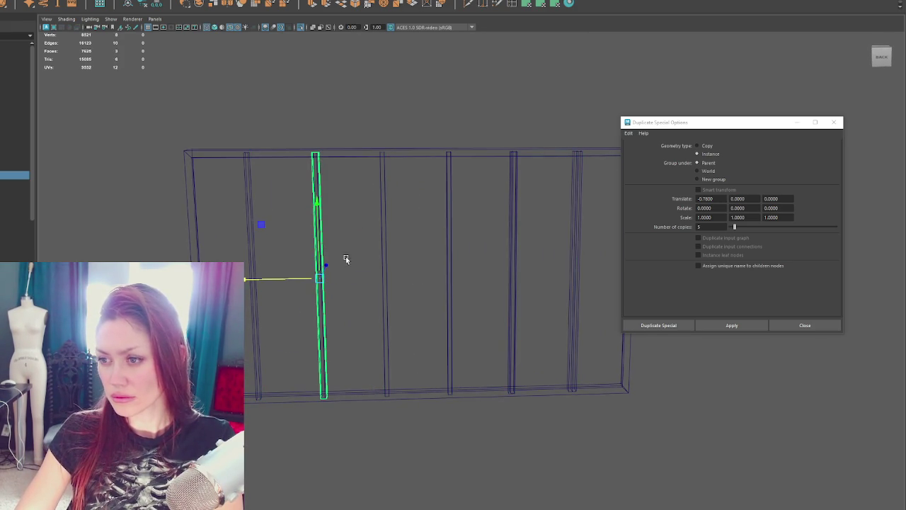
click(519, 287)
click(513, 290)
click(493, 279)
click(323, 330)
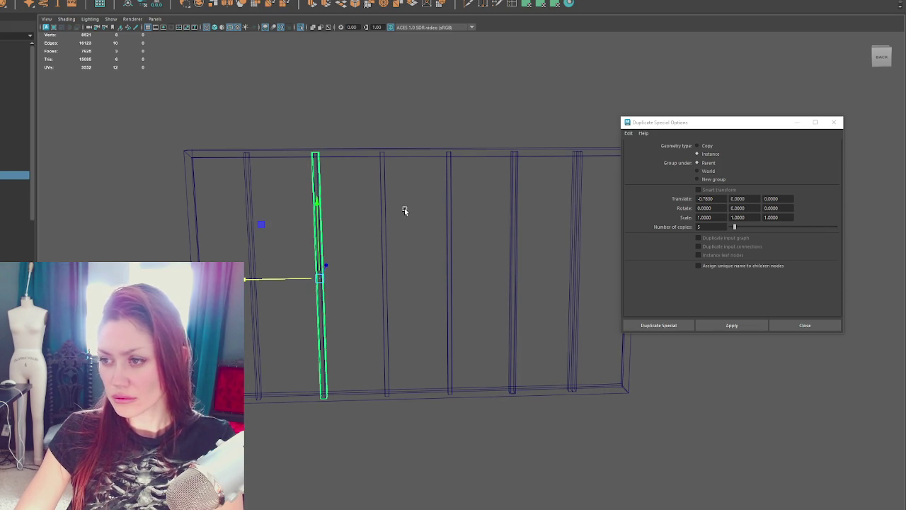
key(Up)
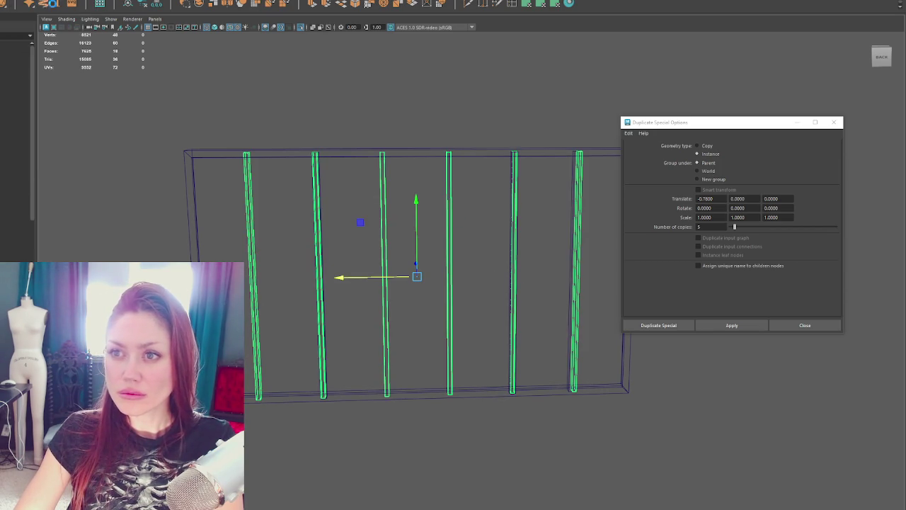
key(Down)
Rotate the third bar from the left 90° so it lies horizontal.
click(331, 223)
click(320, 240)
key(e)
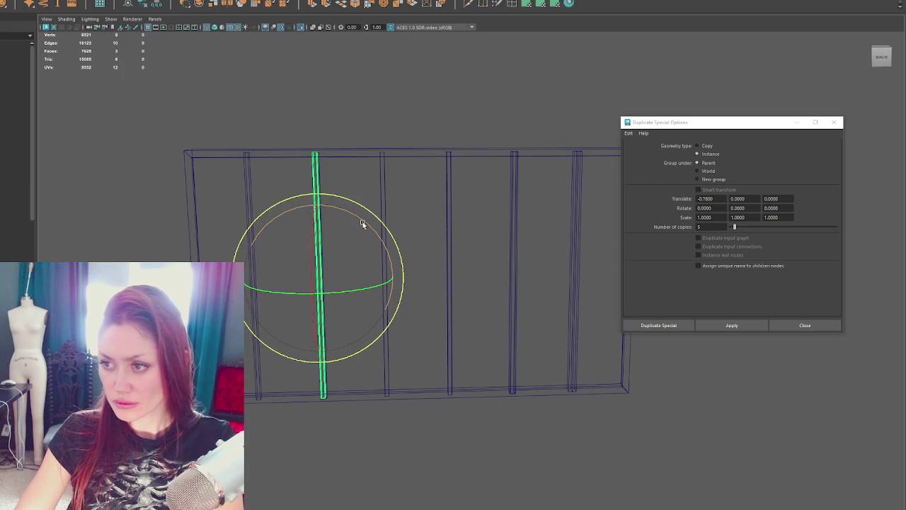
drag(362, 221, 391, 263)
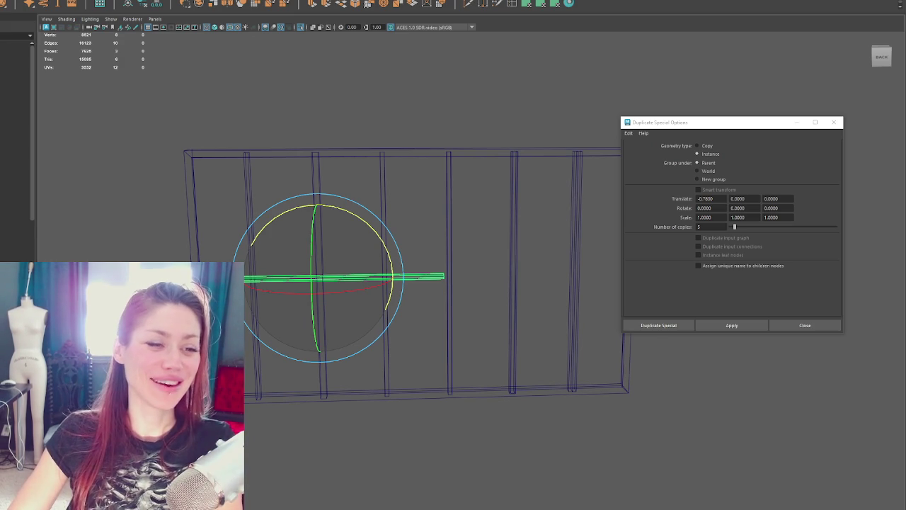
key(alt+Tab)
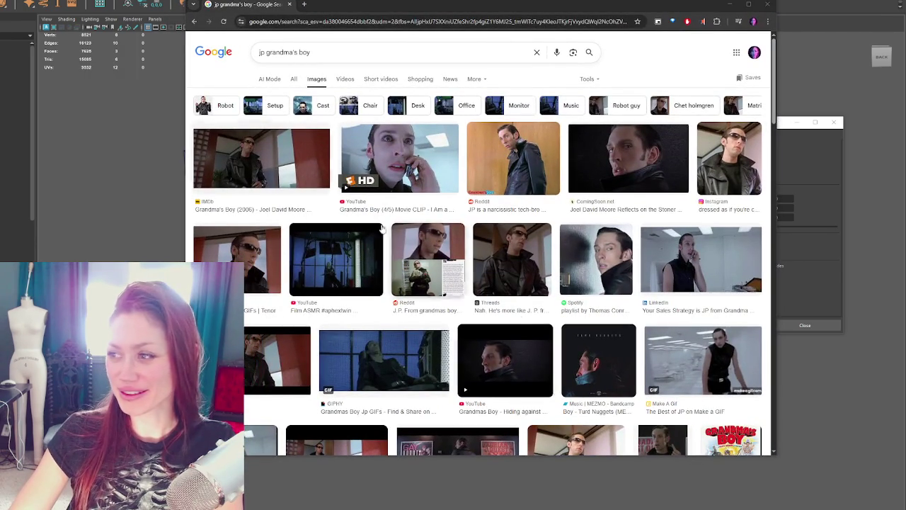
scroll(631, 214, down, 1)
scroll(652, 184, down, 1)
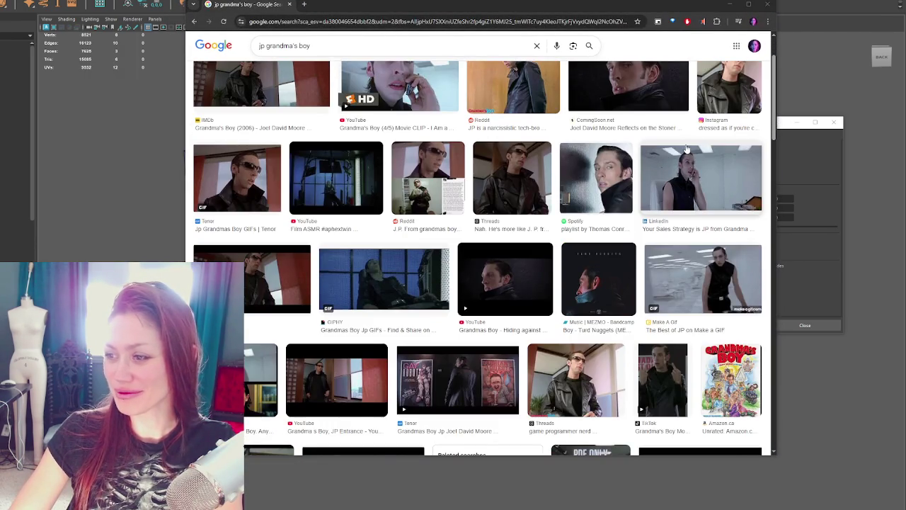
scroll(686, 149, down, 4)
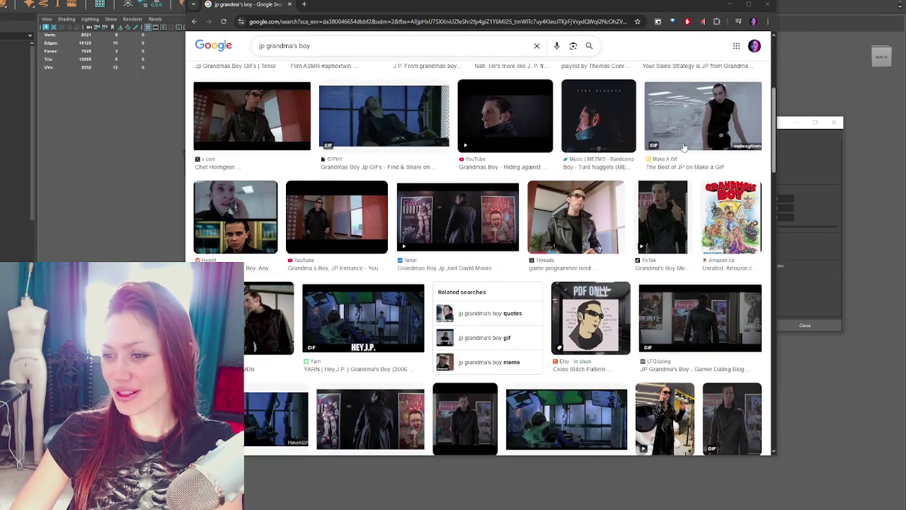
scroll(683, 147, up, 4)
scroll(684, 147, up, 3)
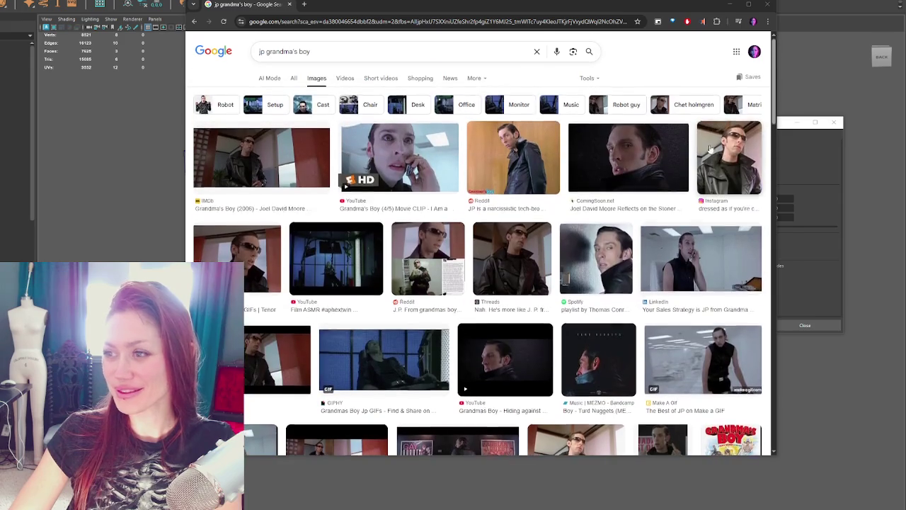
click(770, 5)
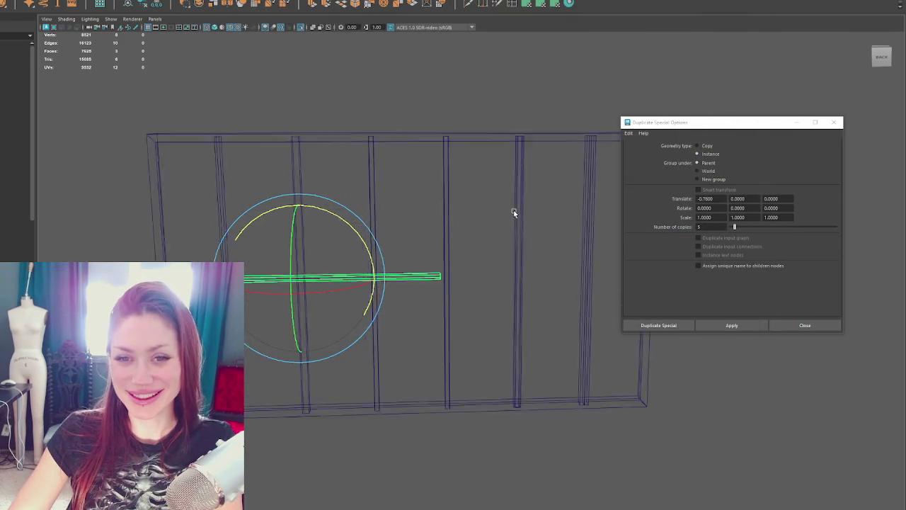
View the window frame front-on and isolate the horizontal beam in the selection.
alt+right_drag(507, 216, 451, 216)
mouse_move(451, 217)
alt+mouse_down()
mouse_move(441, 177)
mouse_move(432, 177)
mouse_move(397, 244)
alt+mouse_up()
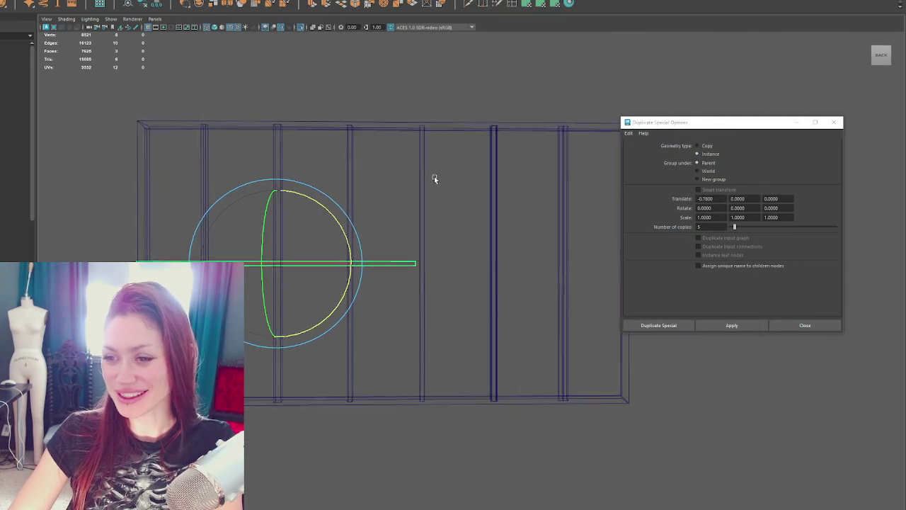
key(w)
alt+right_drag(396, 244, 269, 255)
alt+drag(269, 255, 364, 263)
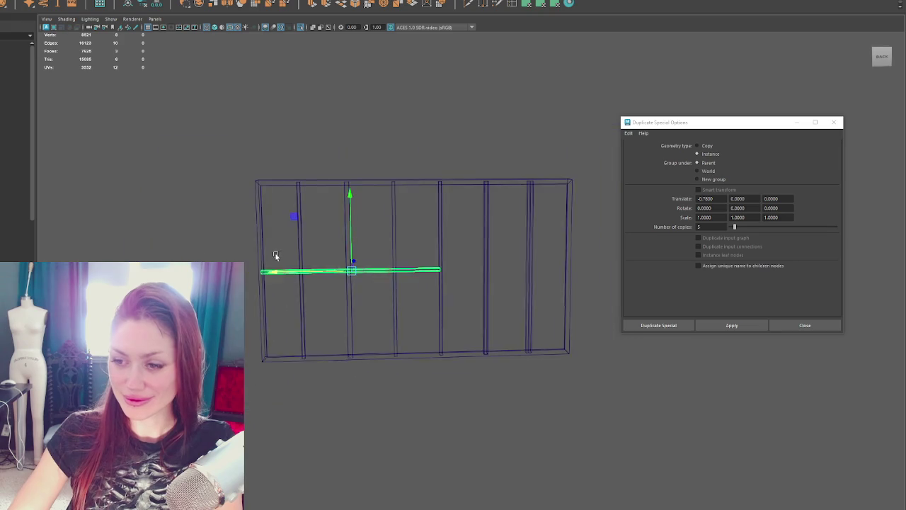
right_drag(439, 124, 405, 117)
mouse_move(428, 212)
mouse_down()
mouse_move(453, 261)
mouse_move(506, 276)
mouse_up()
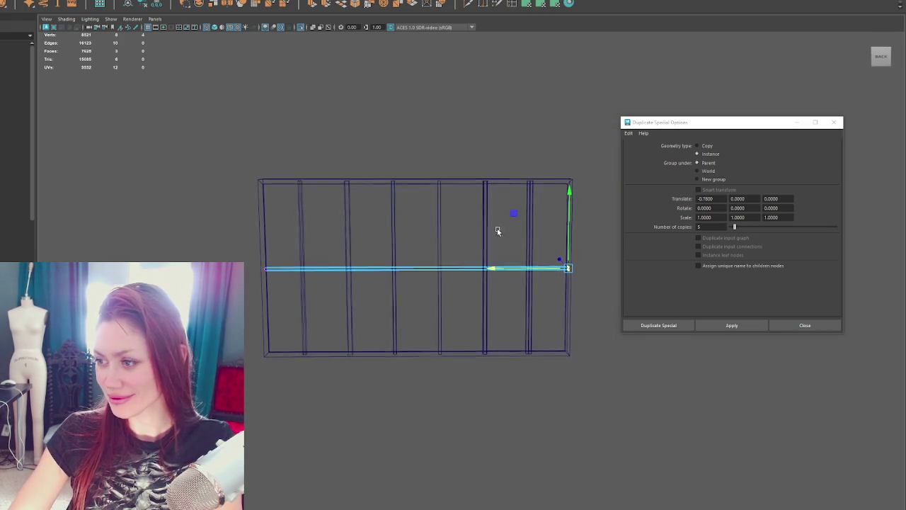
alt+drag(503, 232, 404, 227)
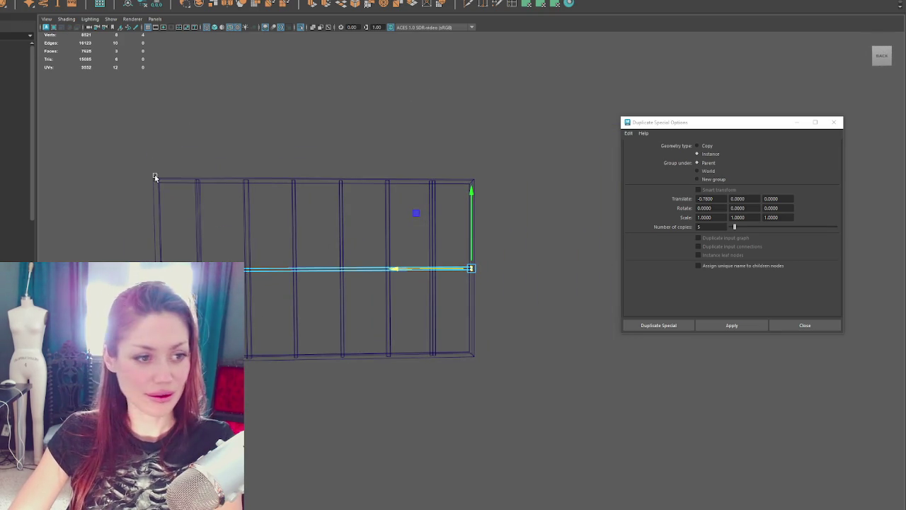
key(F8)
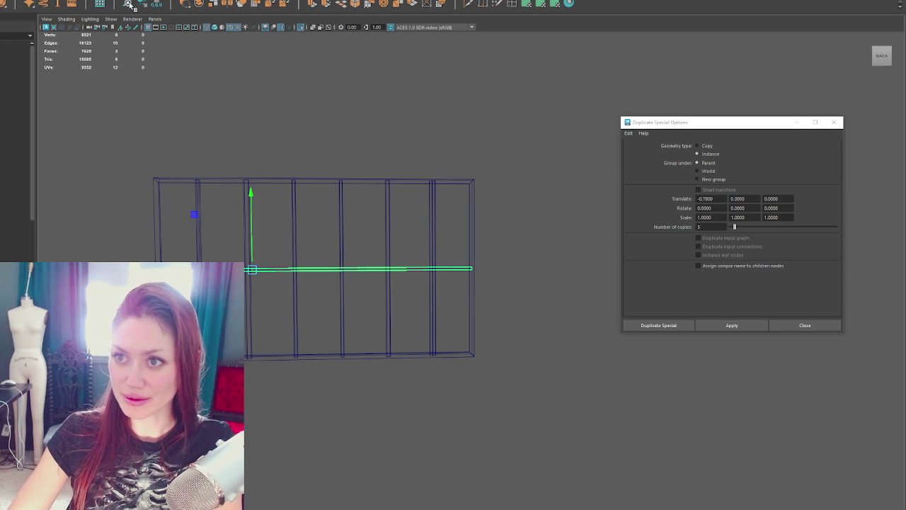
click(290, 227)
click(231, 228)
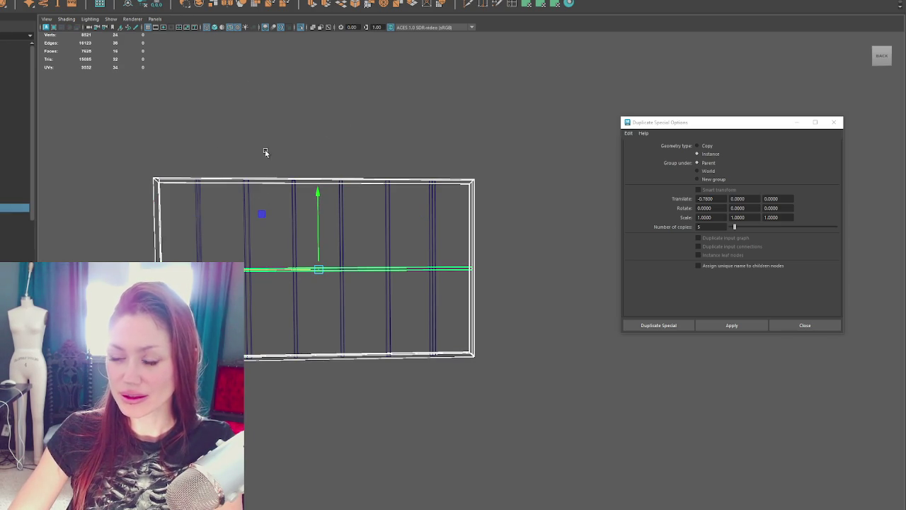
click(305, 257)
key(Right)
key(Right)
key(Left)
key(Left)
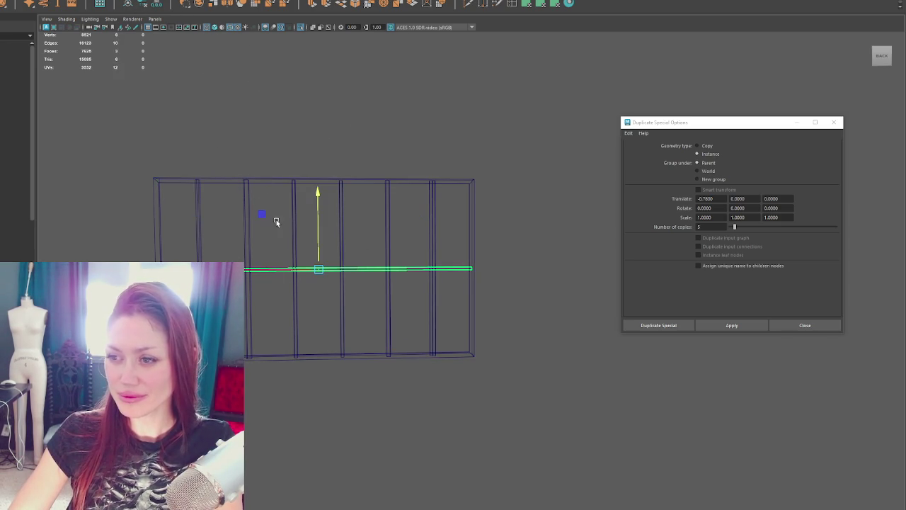
key(Up)
key(Down)
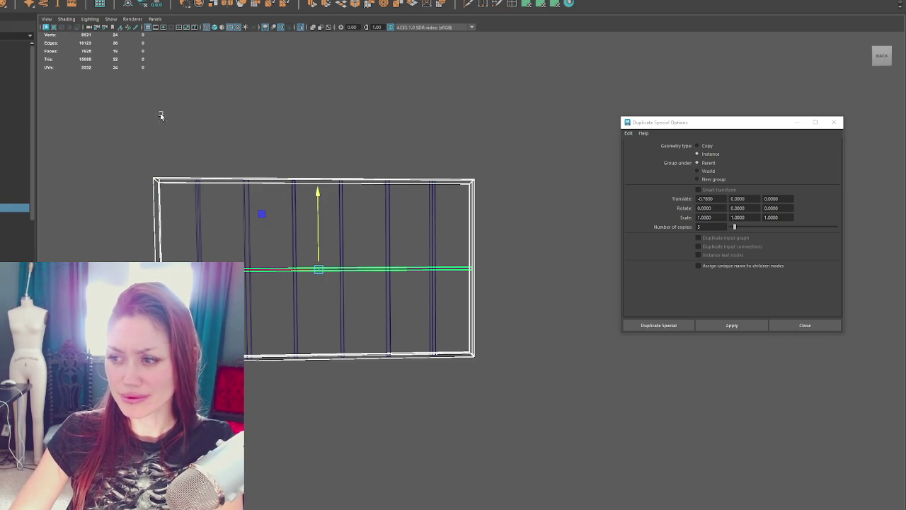
Rotate a right-hand post to horizontal and position it as a crossbar across the frame.
click(437, 213)
click(435, 217)
key(e)
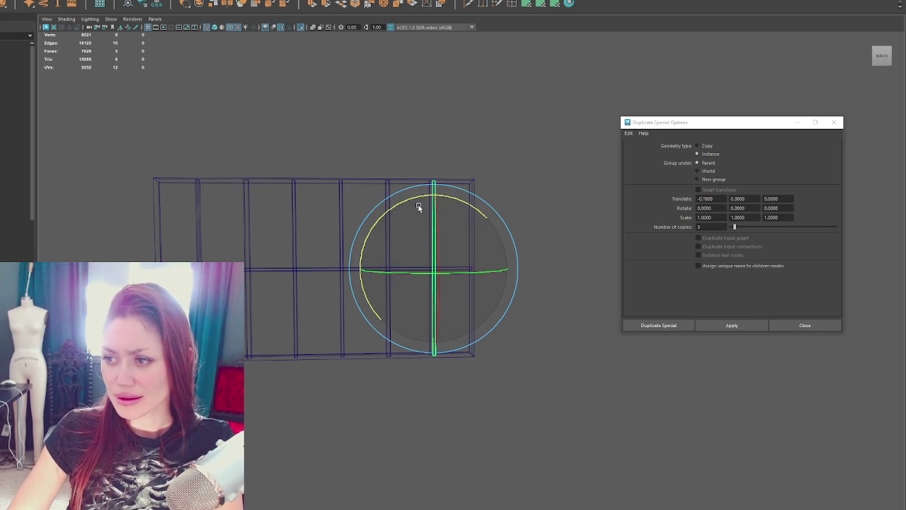
mouse_move(415, 202)
mouse_down()
mouse_move(356, 226)
mouse_move(420, 239)
mouse_up()
key(w)
key(ctrl+z)
key(e)
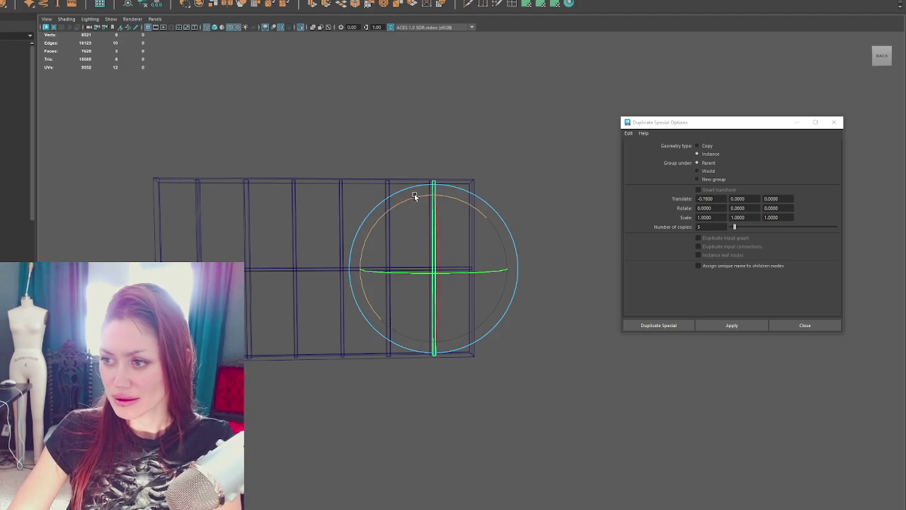
drag(414, 196, 361, 222)
key(w)
drag(434, 233, 447, 200)
scroll(425, 191, up, 2)
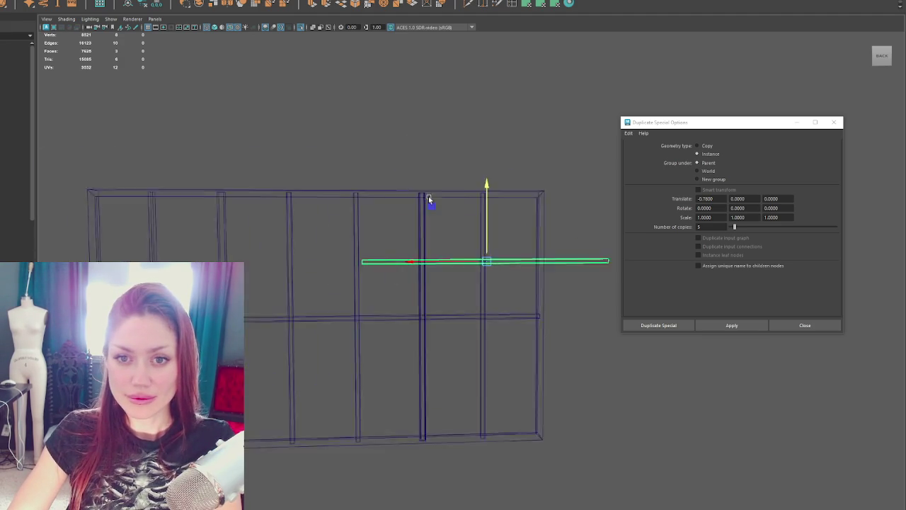
alt+middle_drag(401, 184, 549, 247)
scroll(559, 252, up, 1)
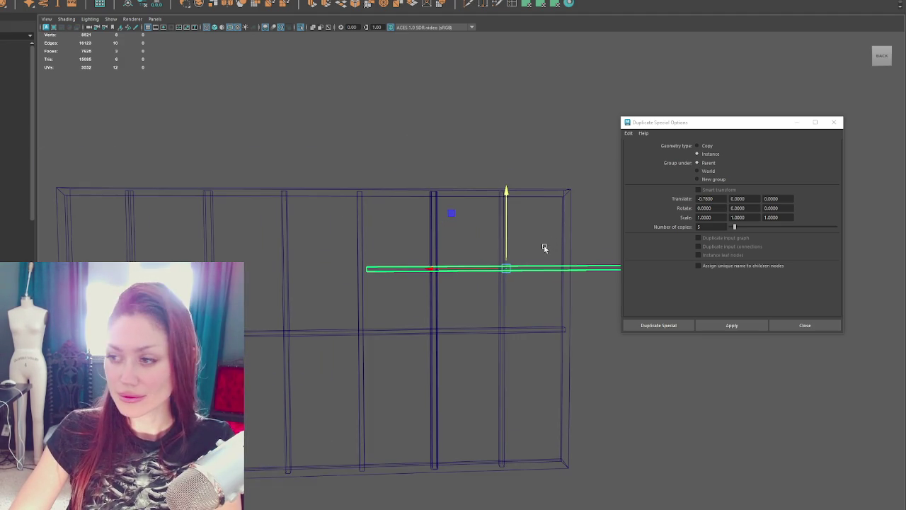
drag(507, 245, 514, 233)
drag(452, 269, 229, 268)
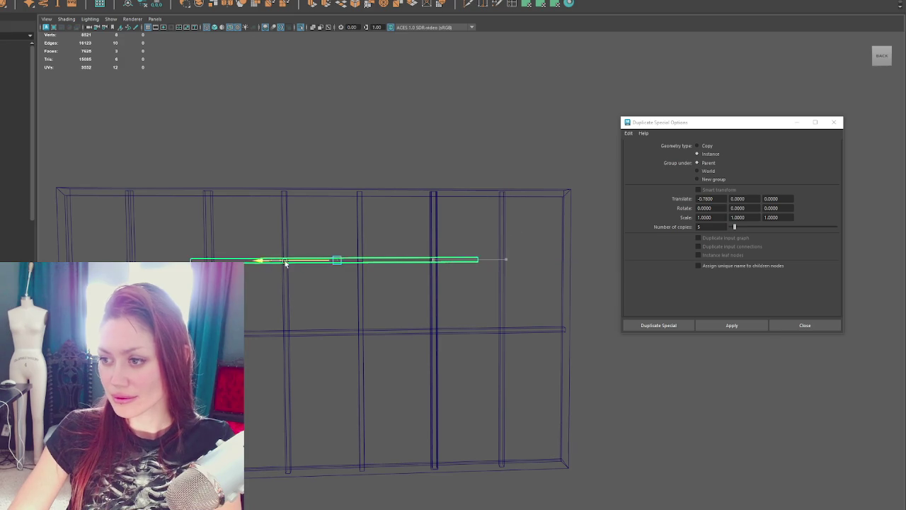
scroll(330, 227, down, 1)
drag(330, 227, 326, 230)
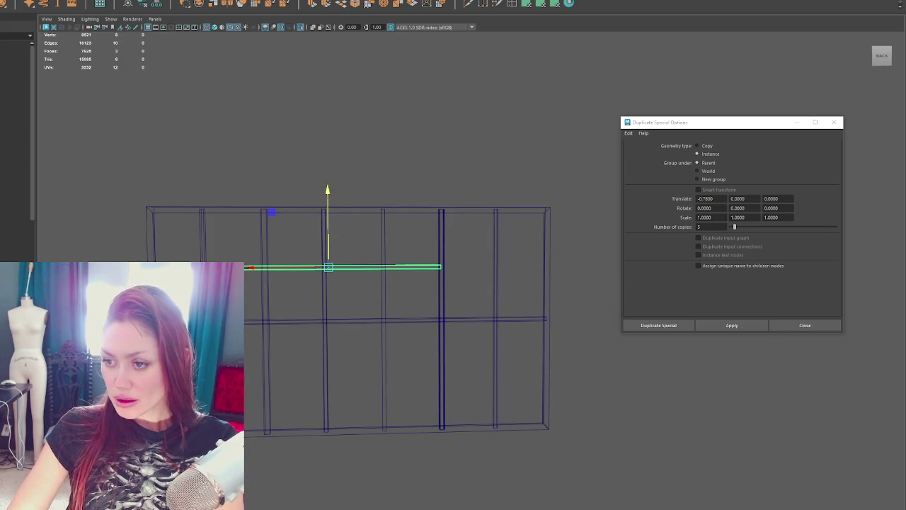
Delete three vertical posts, stretch the crossbar, and remove the extra upper crossbar.
drag(293, 291, 429, 300)
shift+click(496, 285)
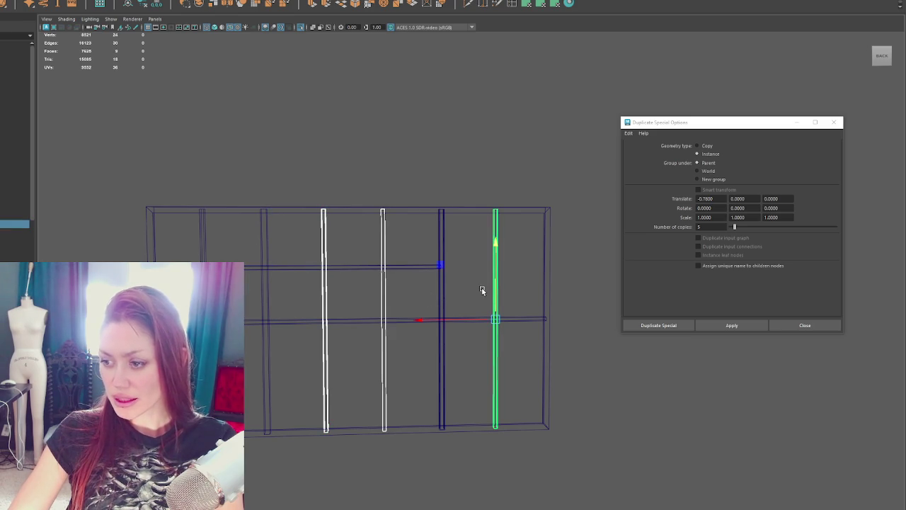
key(Delete)
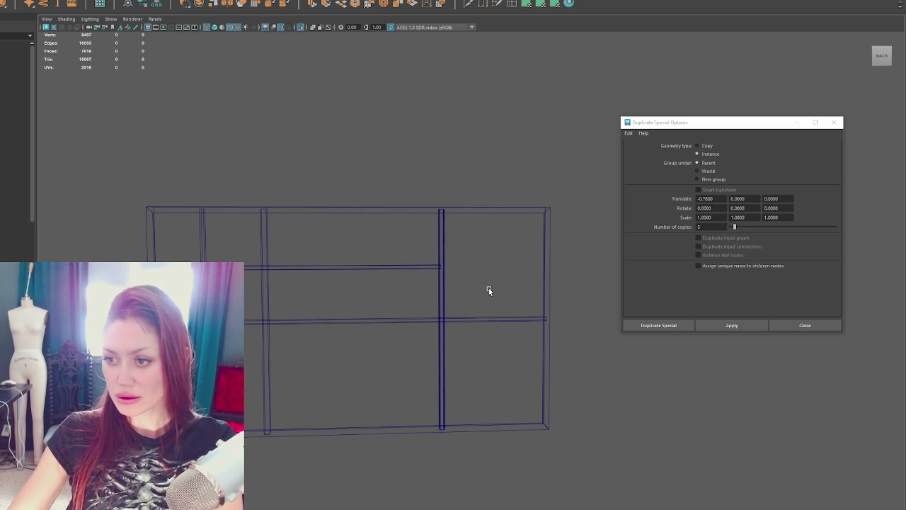
click(443, 287)
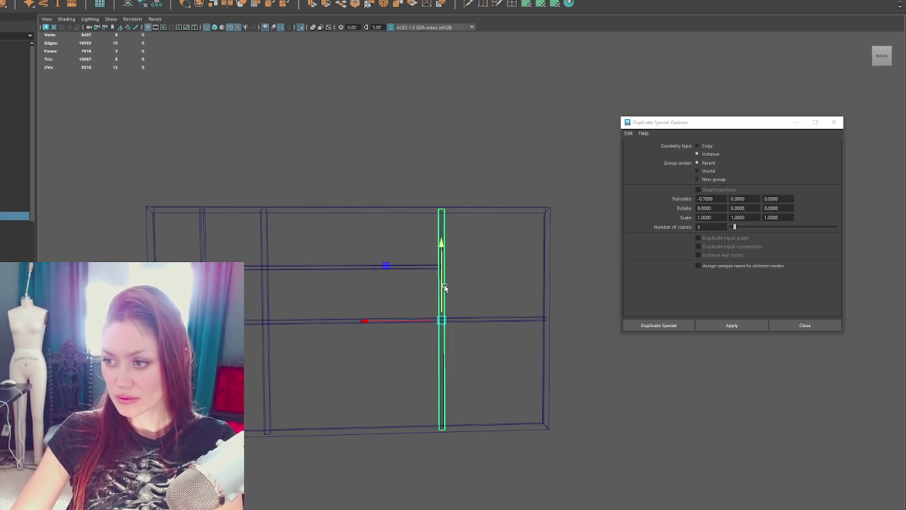
click(424, 232)
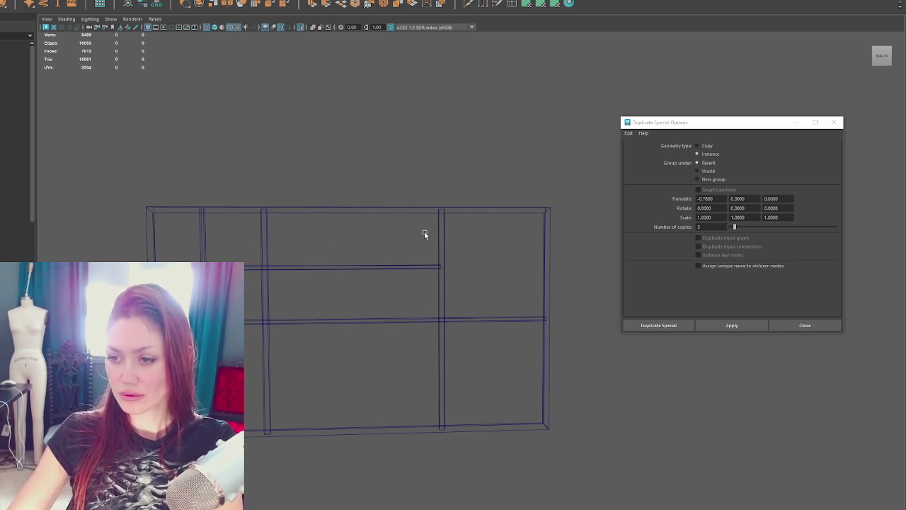
click(347, 268)
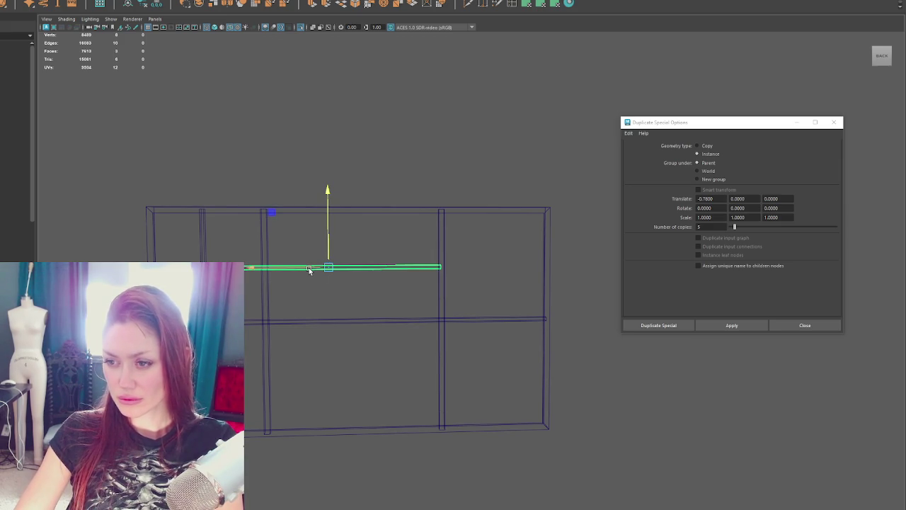
drag(284, 267, 253, 271)
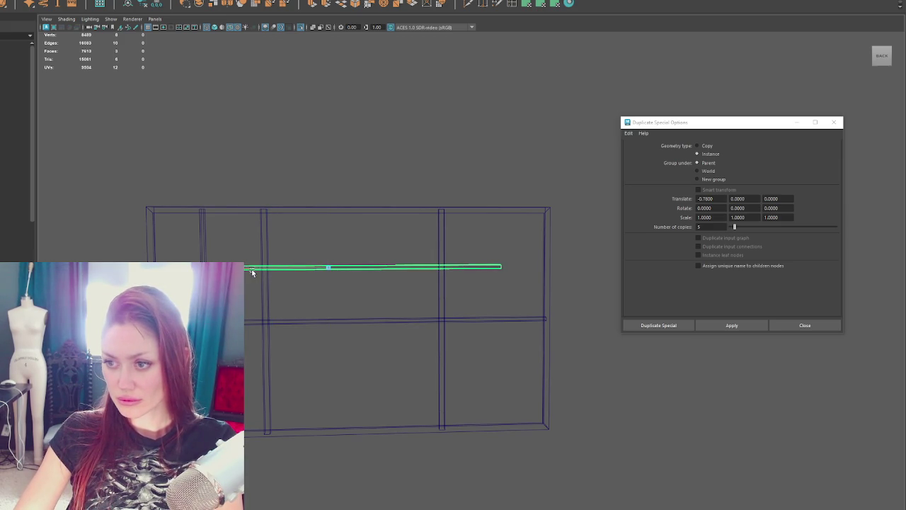
key(Delete)
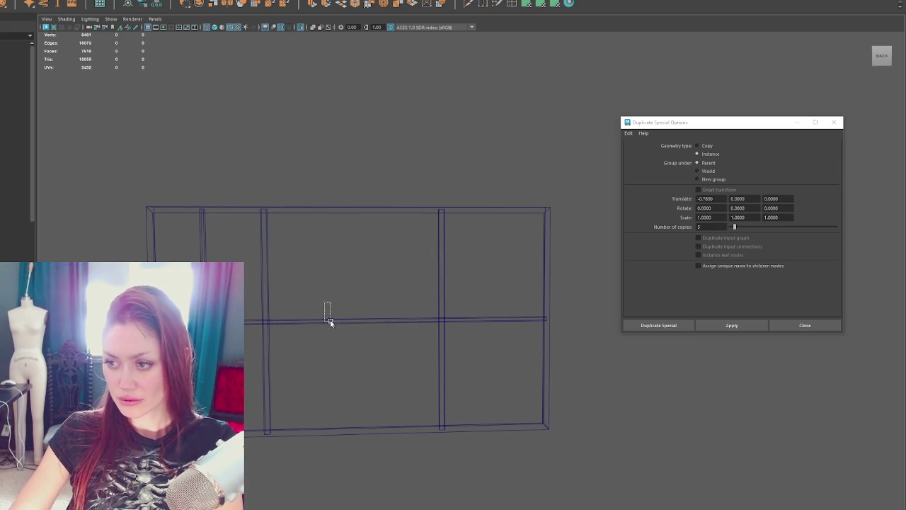
click(326, 320)
key(w)
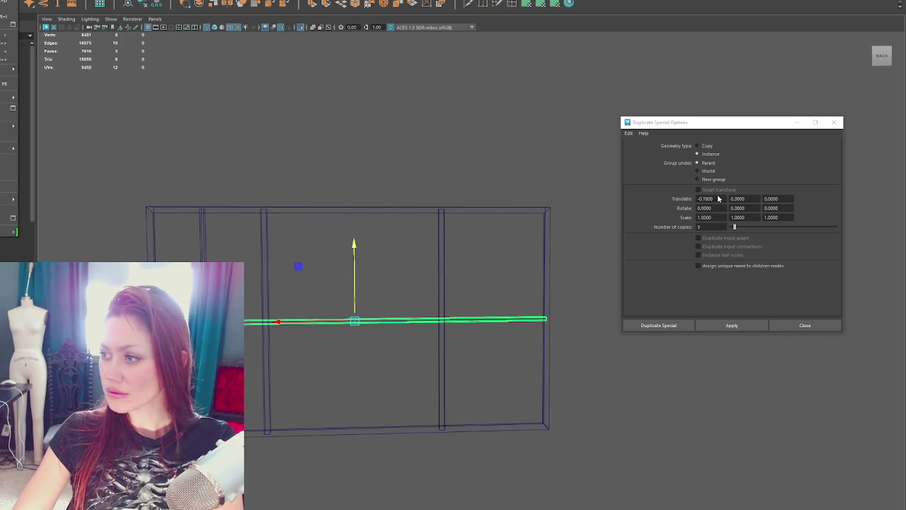
Create five instanced copies of the horizontal bar with Translate X 0 and Y -0.78.
double_click(718, 199)
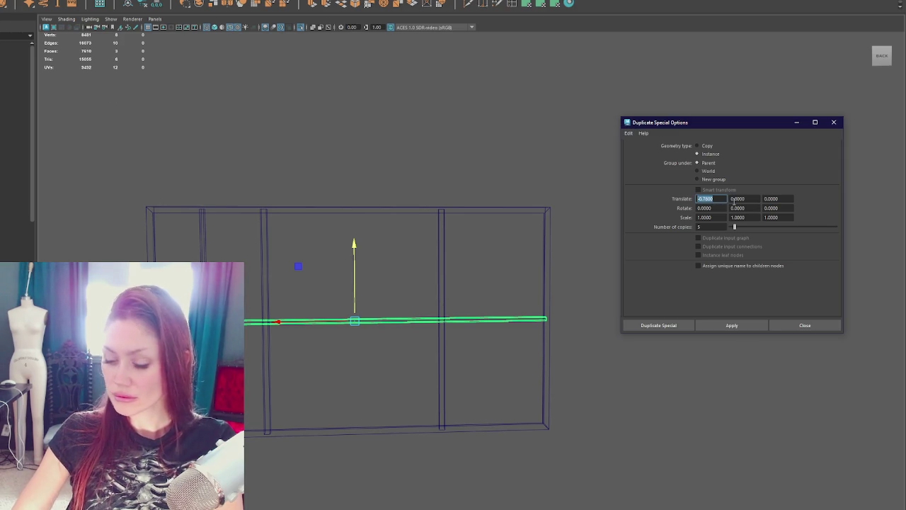
text(0)
key(ctrl+x)
click(736, 199)
key(ctrl+v)
click(705, 225)
click(732, 325)
alt+middle_drag(550, 341, 467, 271)
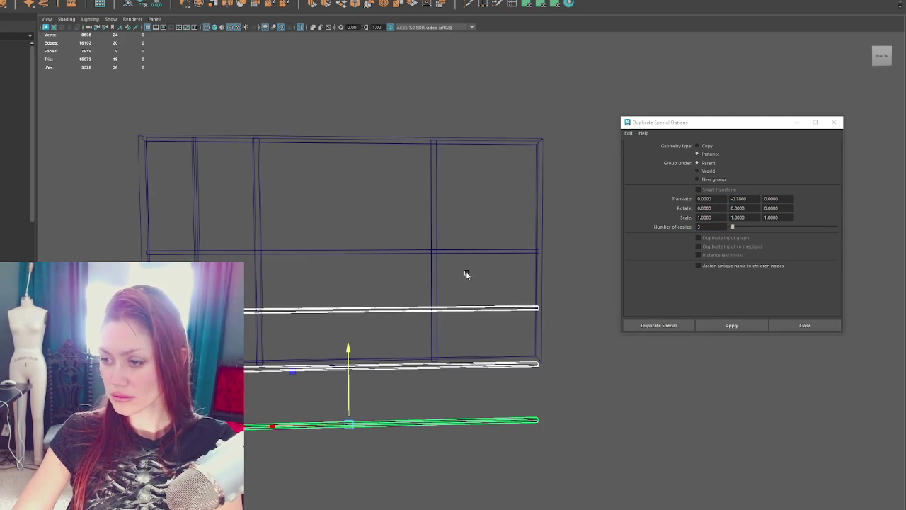
click(410, 365)
click(395, 245)
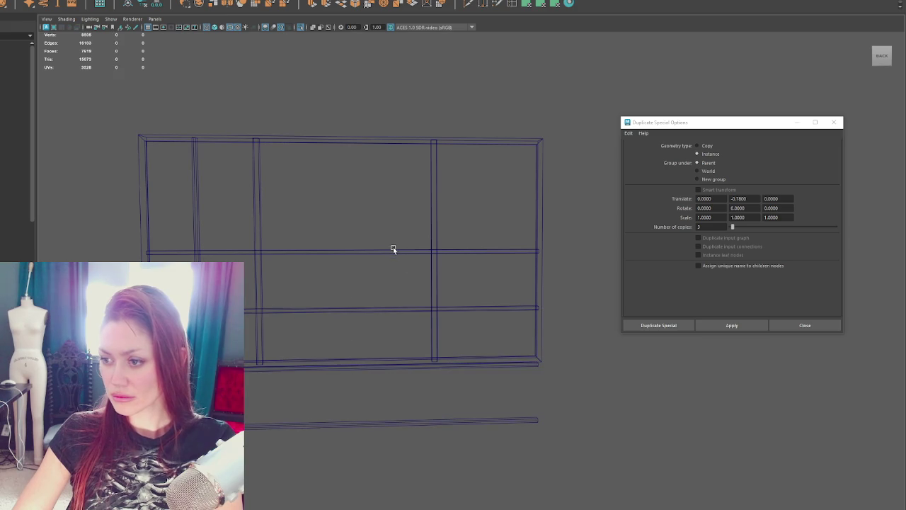
key(ctrl+z)
key(ctrl+z)
click(706, 227)
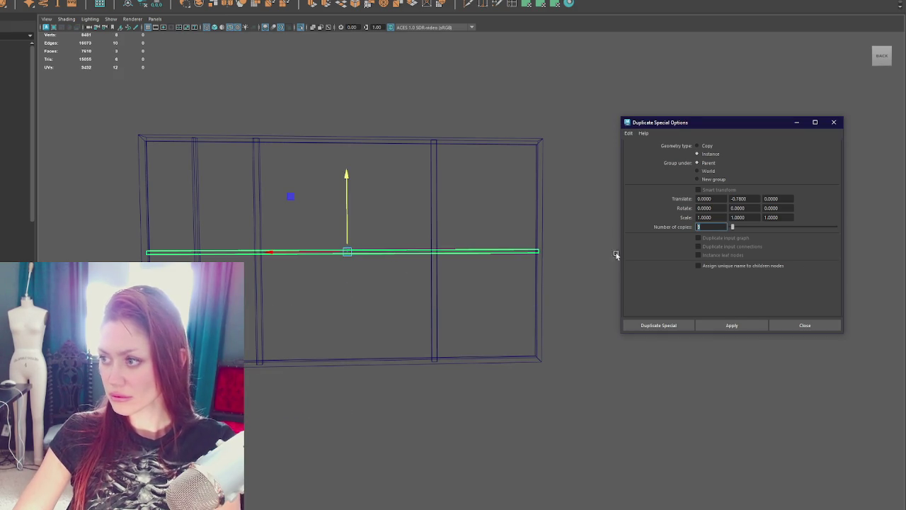
click(731, 324)
click(368, 251)
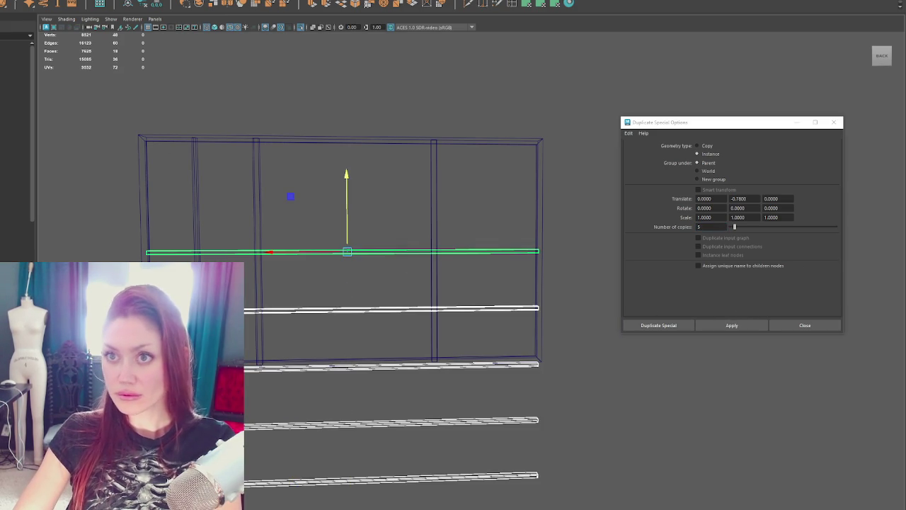
Raise all bar instances into the window frame and scale them in Y to fit.
click(22, 2)
click(43, 42)
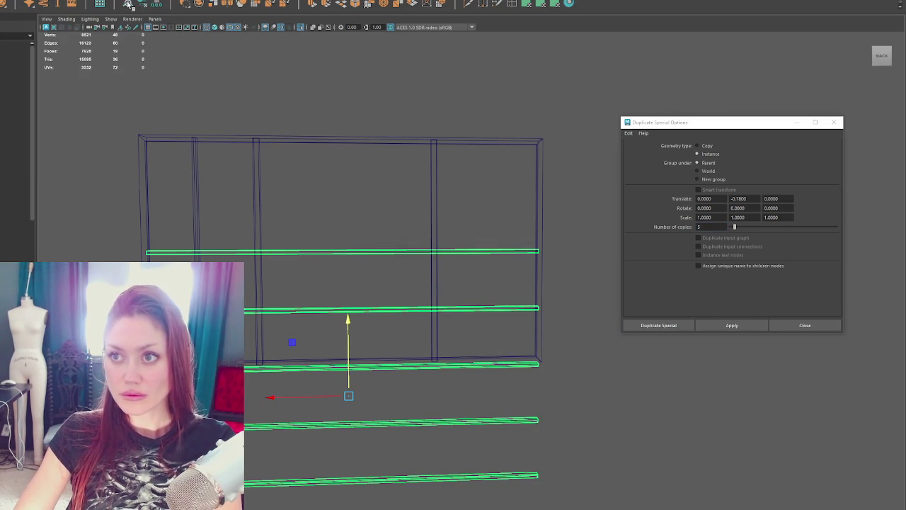
drag(337, 339, 379, 154)
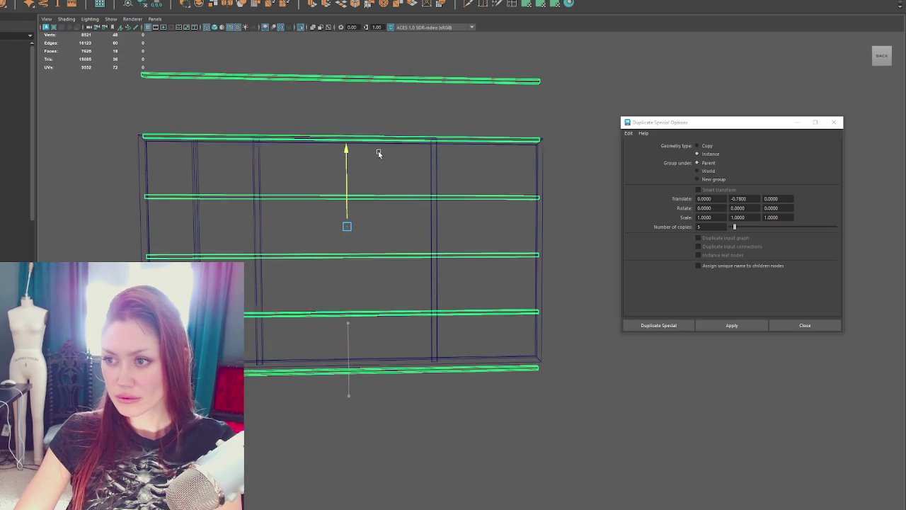
key(r)
drag(347, 152, 347, 156)
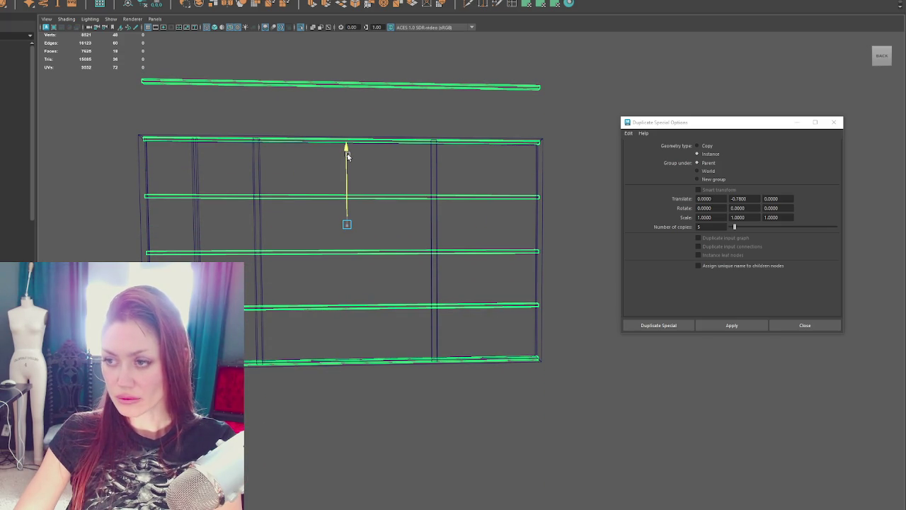
right_drag(542, 111, 559, 95)
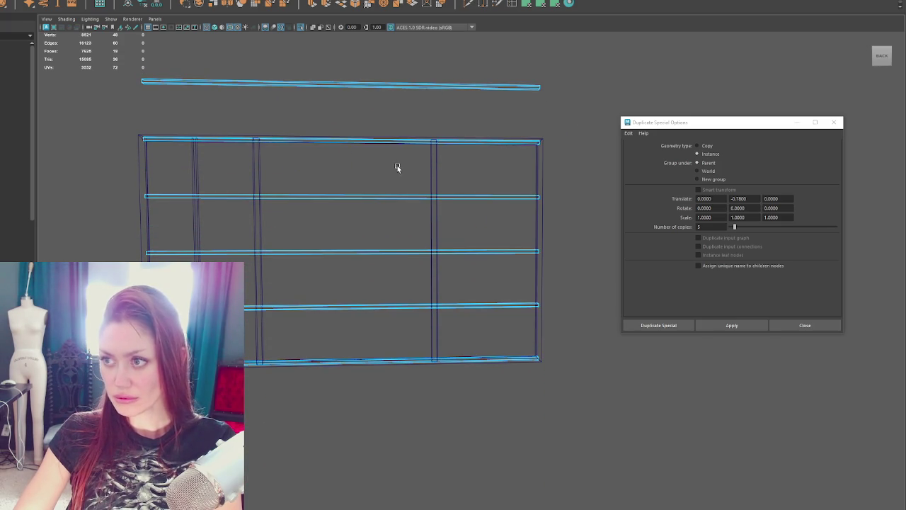
Duplicate the left vertical post with copy offsets of 0 and 4.
click(197, 167)
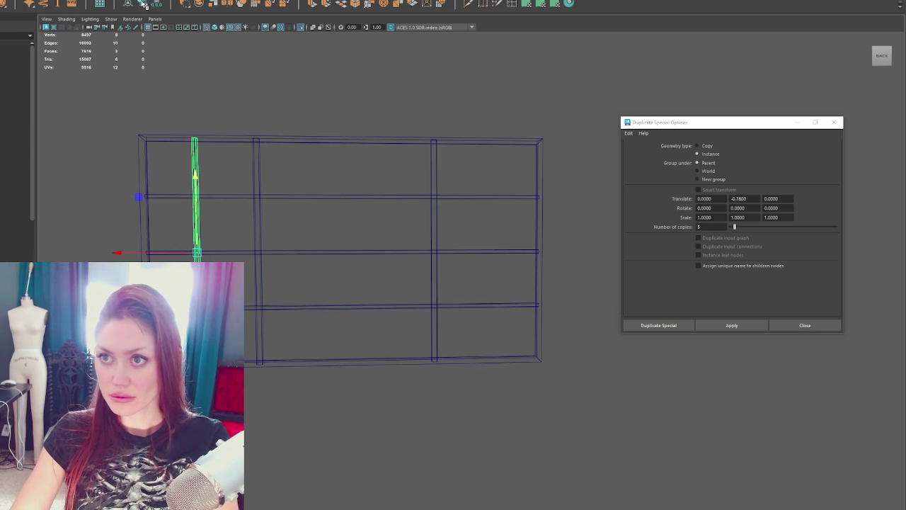
double_click(739, 199)
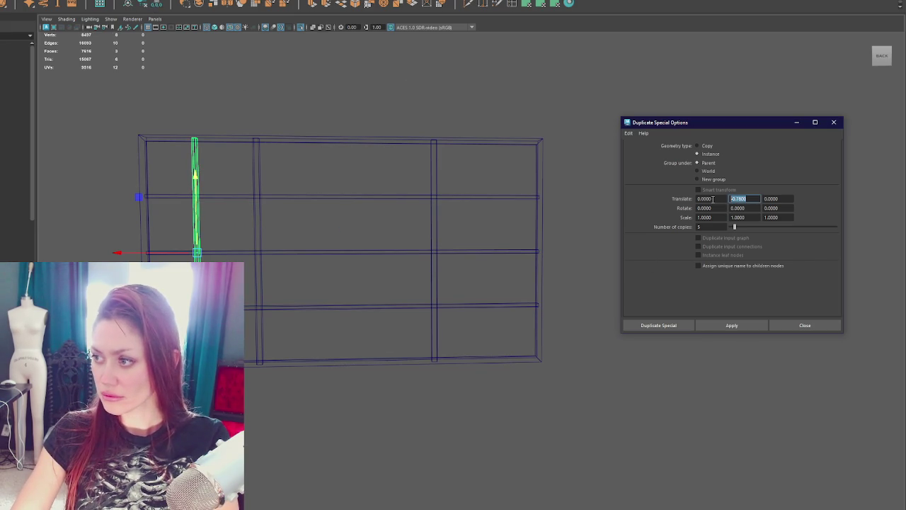
text(0)
click(712, 199)
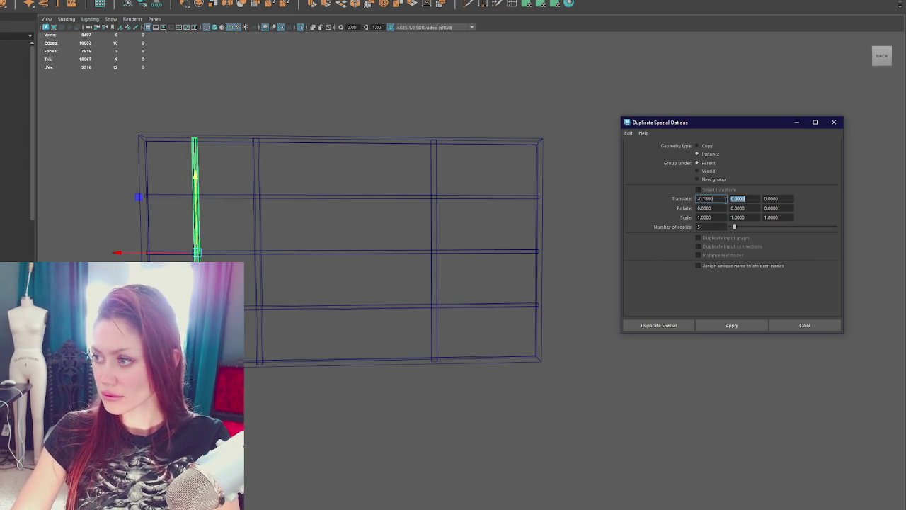
text(4)
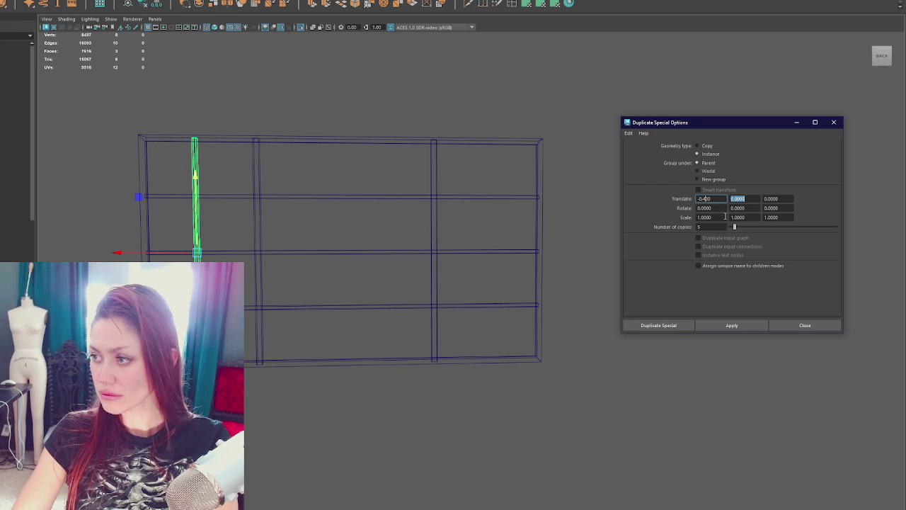
click(730, 322)
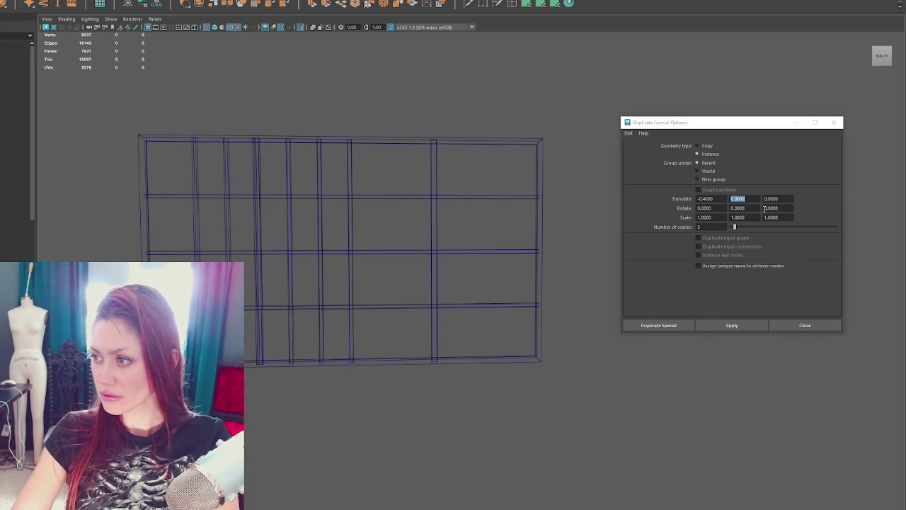
Undo those copies and recreate eight posts with a horizontal spacing of 8.
key(ctrl+z)
click(706, 199)
text(-0.5000)
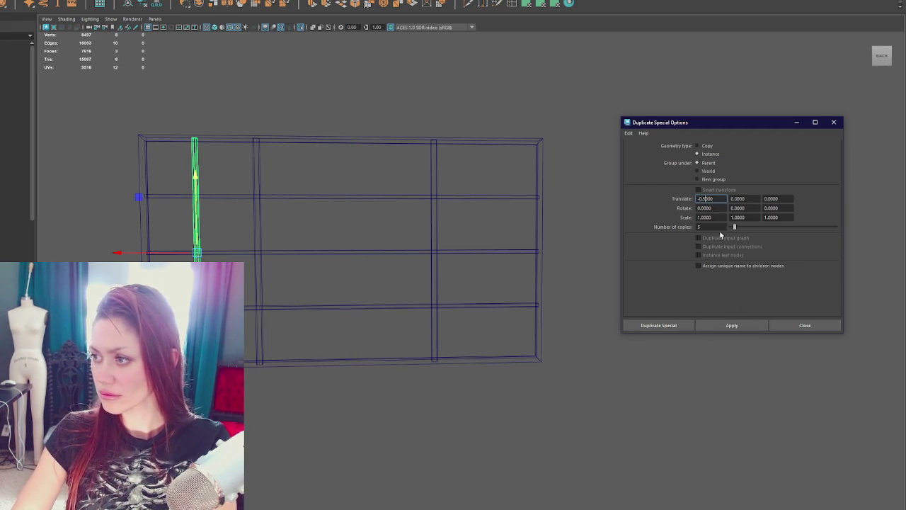
text(8)
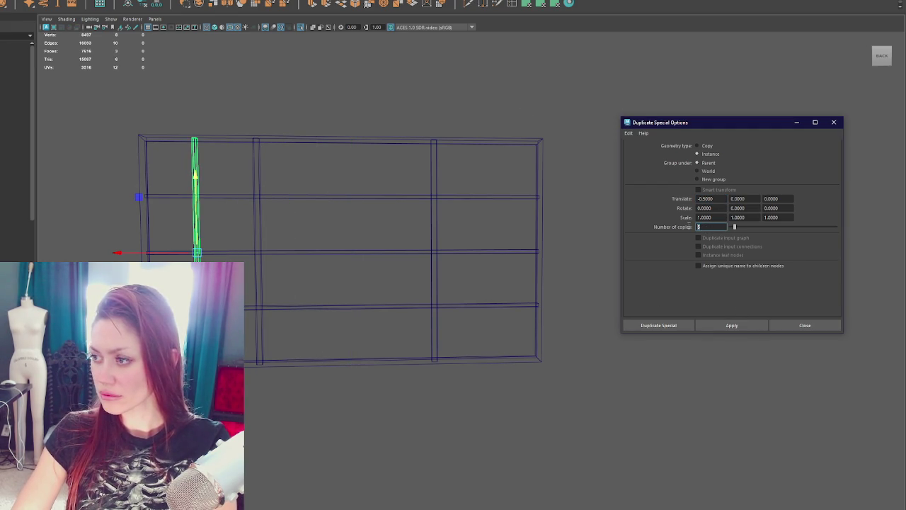
click(732, 325)
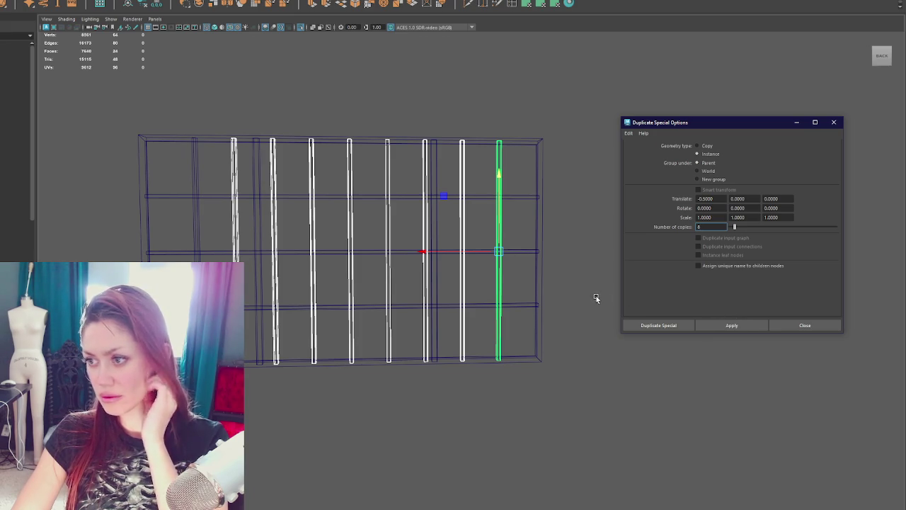
key(f)
mouse_move(559, 280)
alt+mouse_down()
mouse_move(550, 278)
mouse_move(573, 300)
alt+mouse_up()
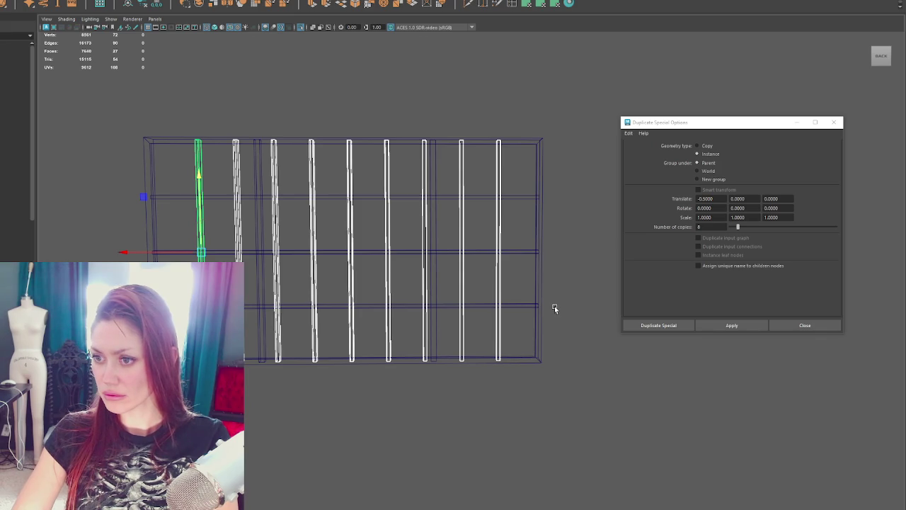
Undo the eight posts and recreate them with a new horizontal spacing.
click(555, 309)
key(ctrl+z)
key(ctrl+z)
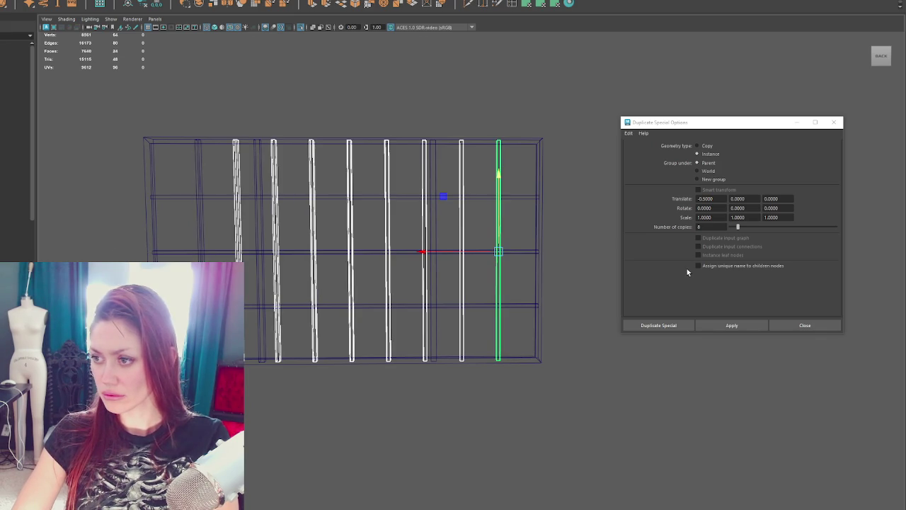
key(ctrl+z)
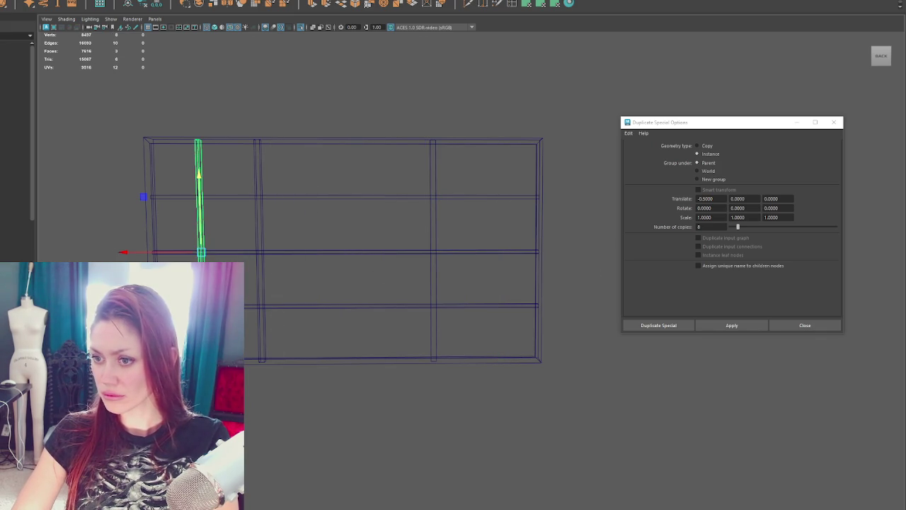
click(706, 199)
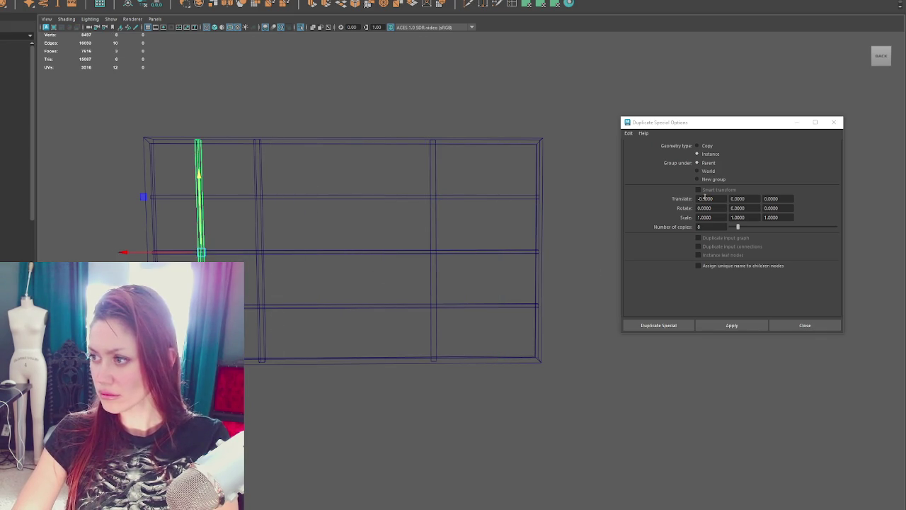
click(732, 325)
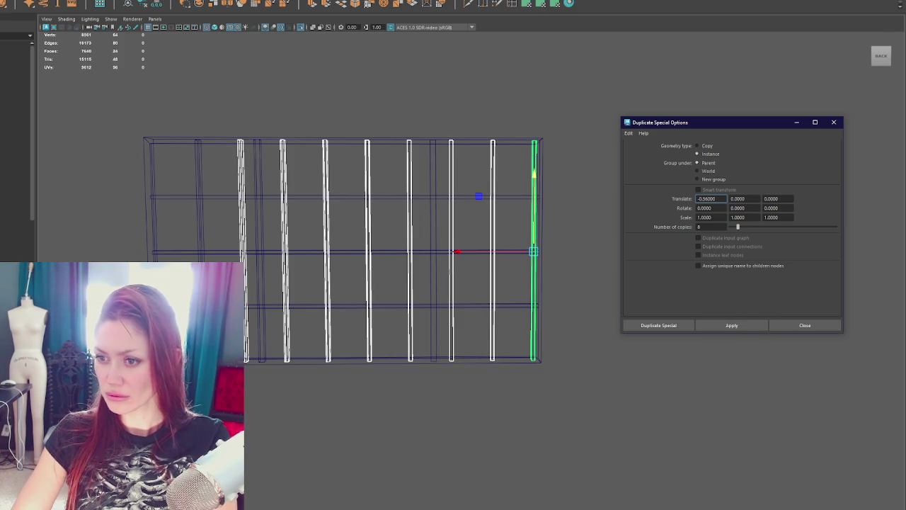
Select the posts and the three horizontal beams, and try moving the beams down.
click(200, 188)
click(32, 32)
click(206, 118)
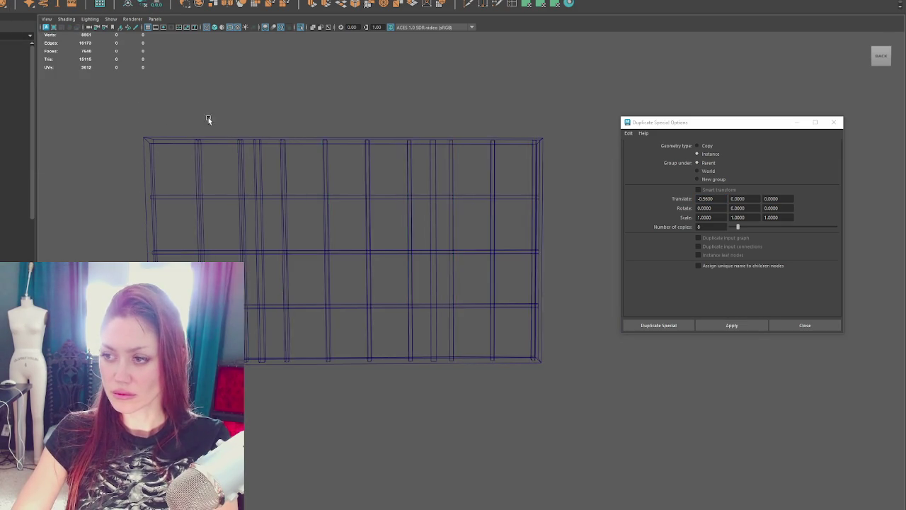
alt+drag(206, 118, 291, 237)
click(325, 257)
drag(353, 236, 375, 250)
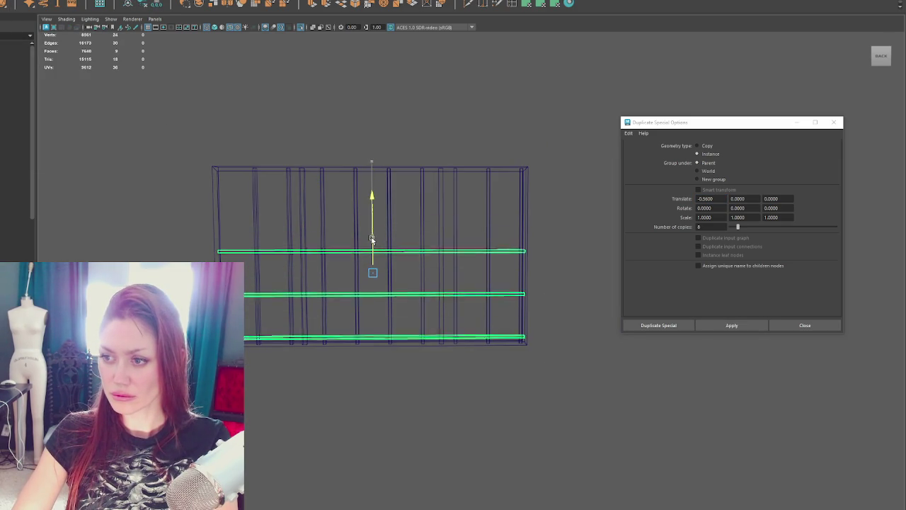
click(470, 244)
scroll(392, 247, up, 3)
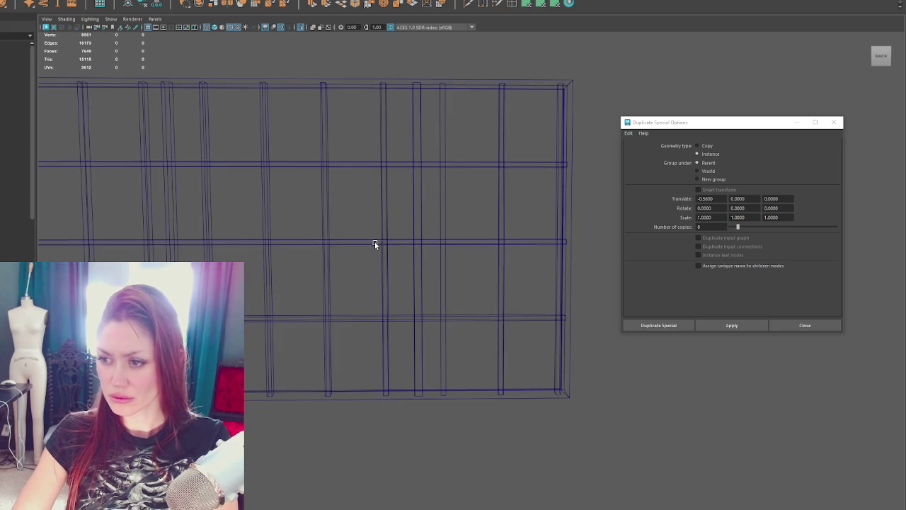
key(ctrl+z)
Undo the recent accidental moves of the window frame and clear the selection.
click(354, 241)
click(356, 245)
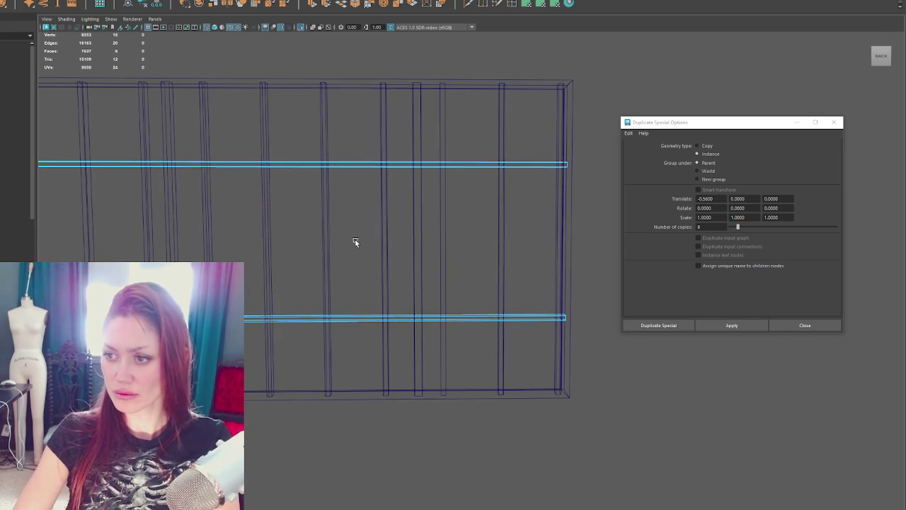
click(358, 240)
click(397, 199)
scroll(438, 220, down, 3)
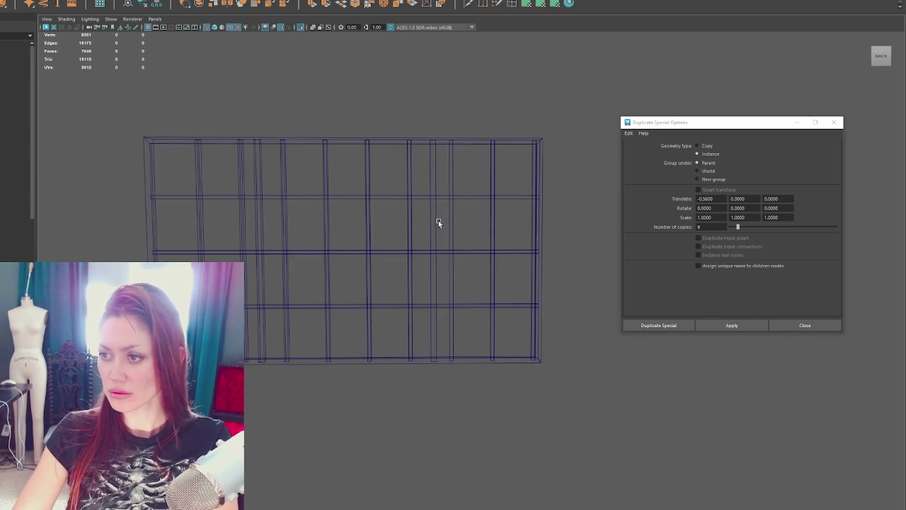
key(ctrl+z)
key(ctrl+z)
key(ctrl+z)
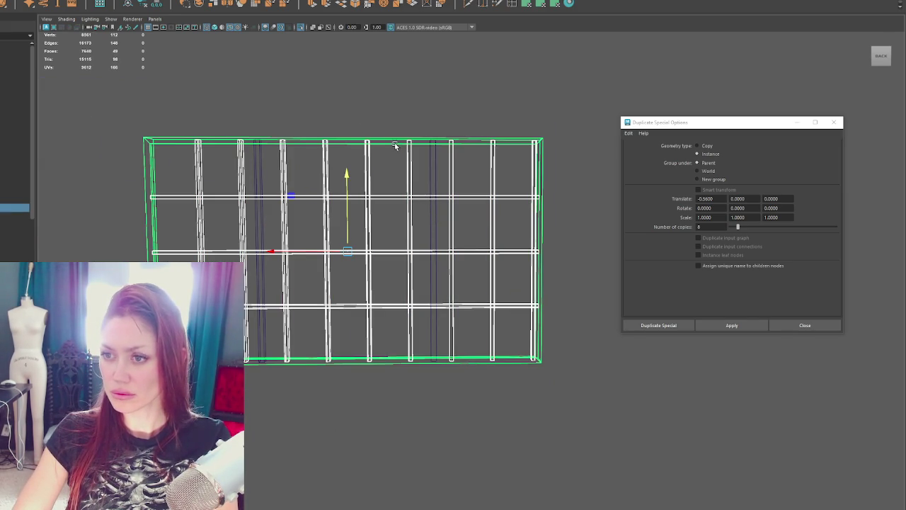
key(ctrl+z)
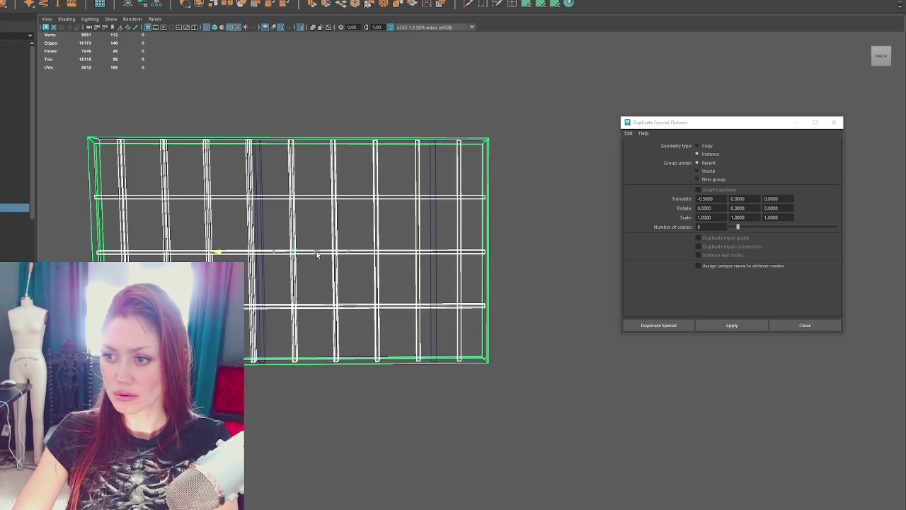
key(ctrl+z)
click(436, 249)
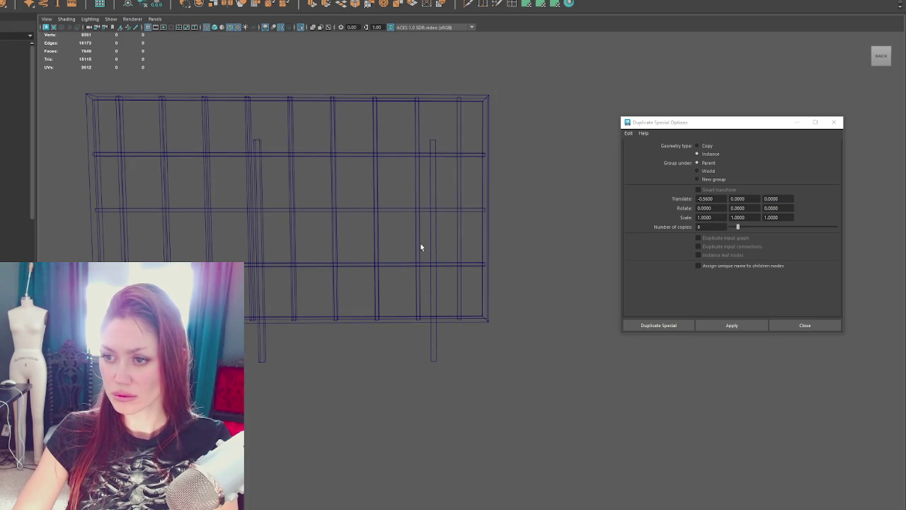
Delete the two stray vertical posts and the eight duplicate beams.
click(432, 237)
key(Delete)
click(261, 246)
key(Delete)
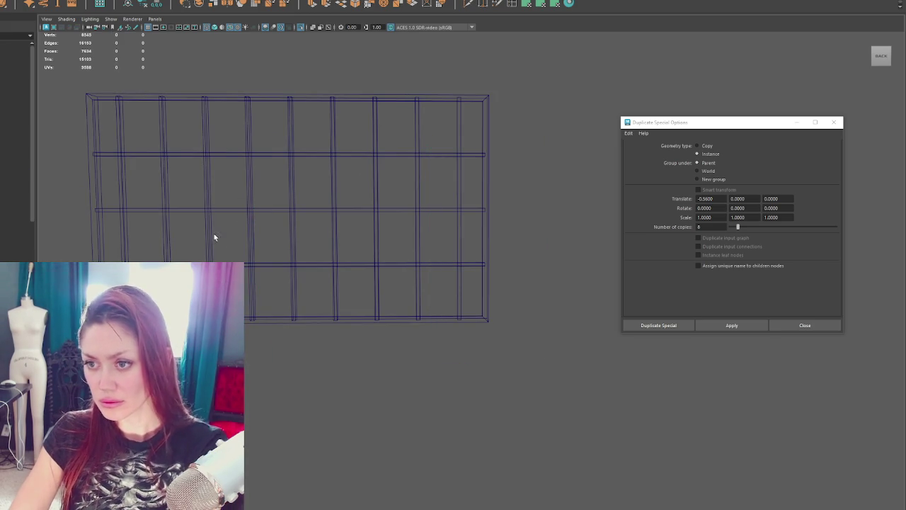
mouse_move(272, 211)
alt+middle_down()
mouse_move(356, 233)
mouse_move(390, 260)
alt+middle_up()
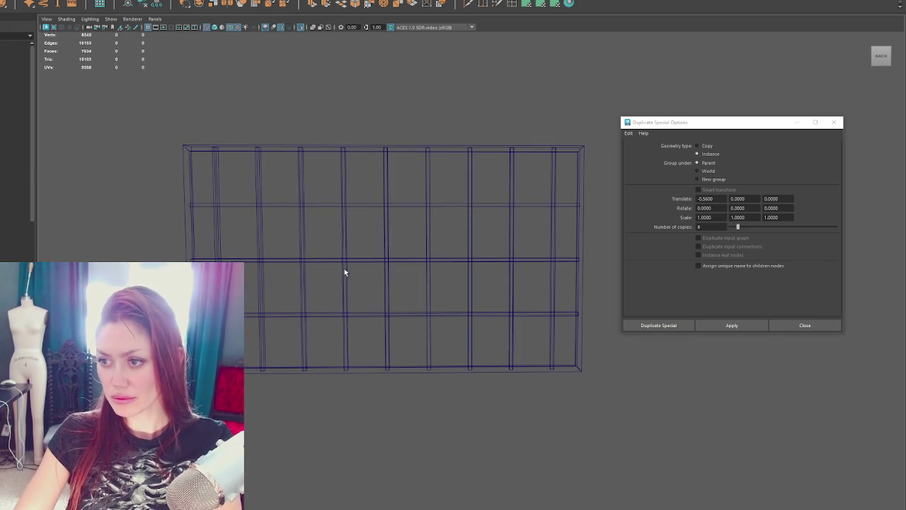
click(306, 290)
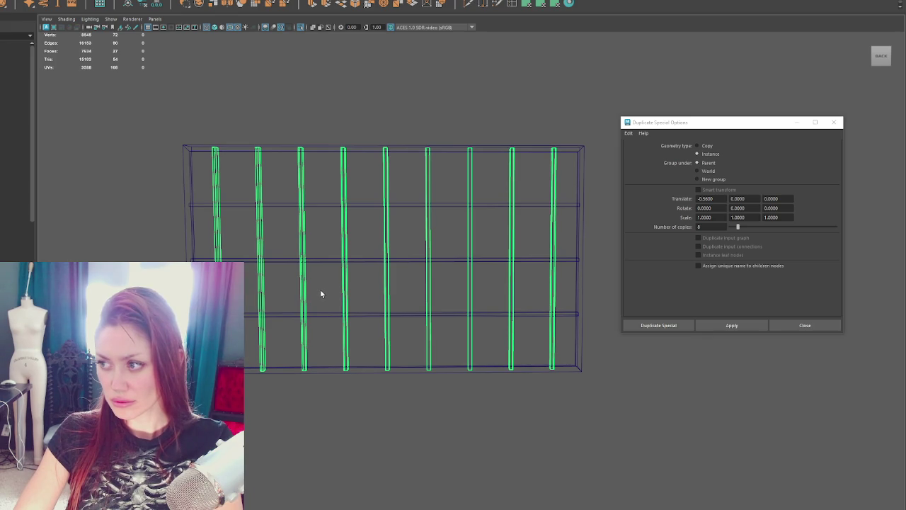
right_drag(303, 116, 303, 135)
drag(247, 113, 276, 174)
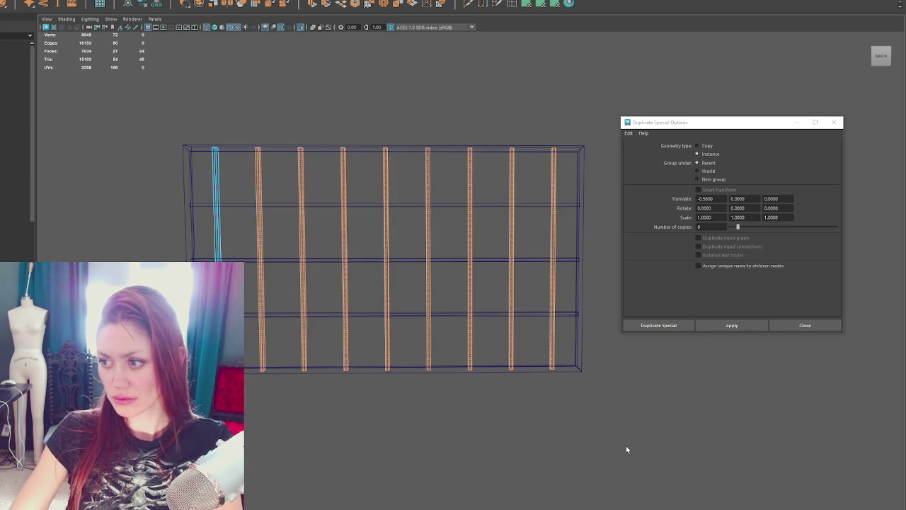
key(Delete)
Create ten instanced copies of the first beam across the frame and select them.
click(215, 186)
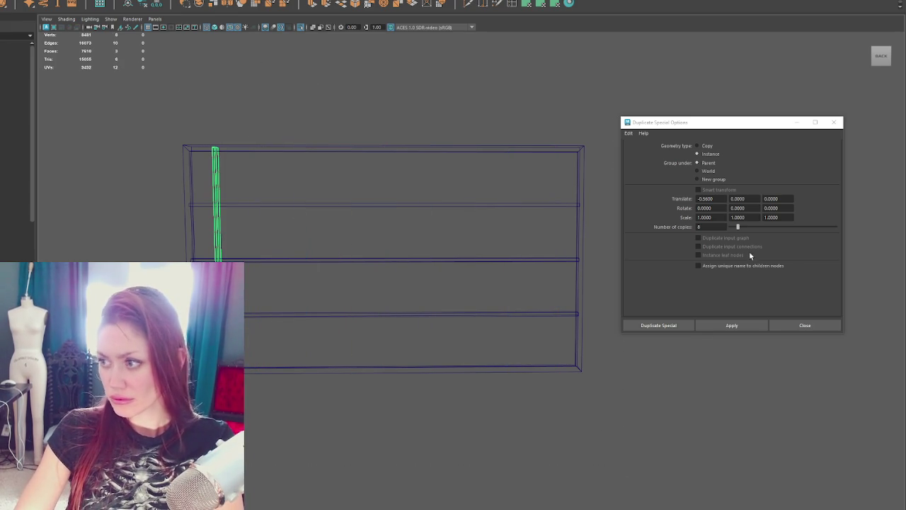
double_click(701, 226)
text(10)
key(Return)
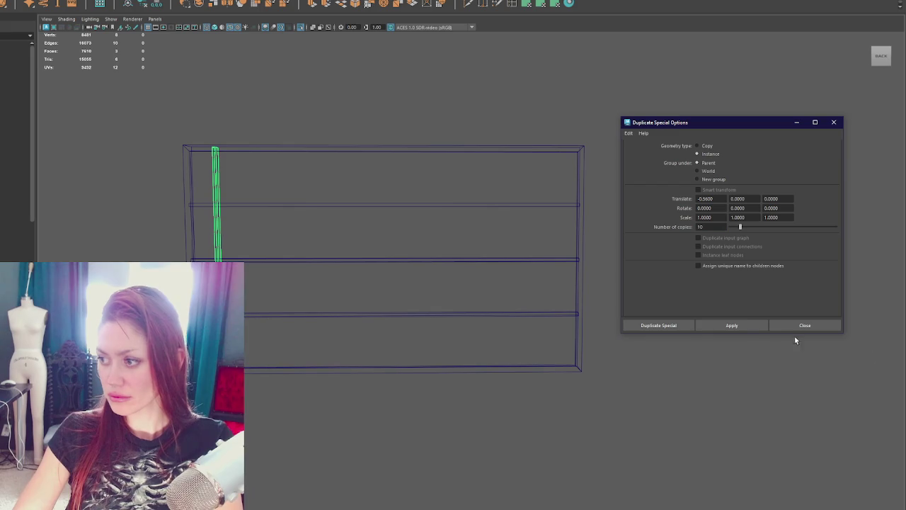
click(744, 325)
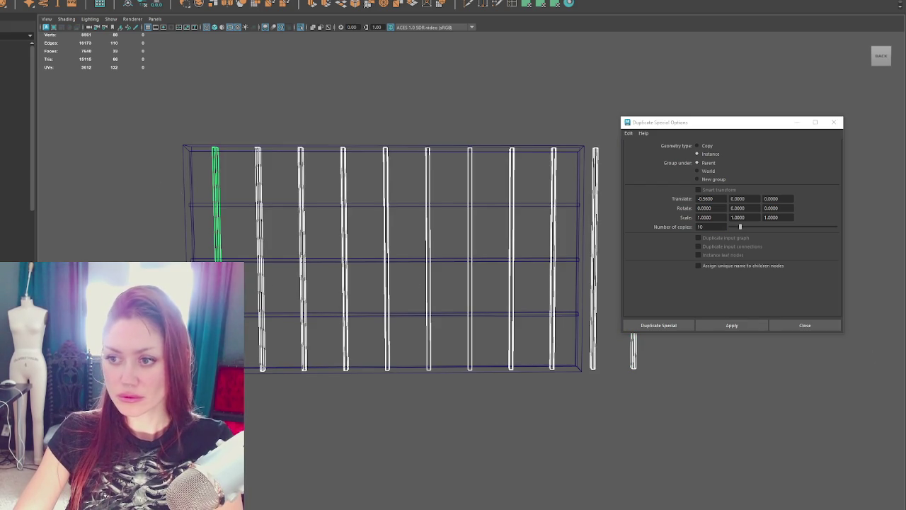
click(57, 43)
click(140, 92)
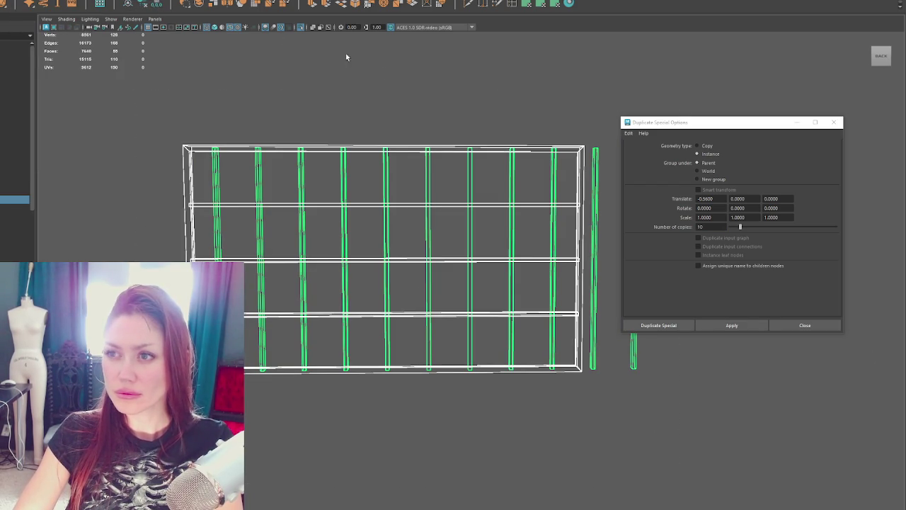
click(381, 99)
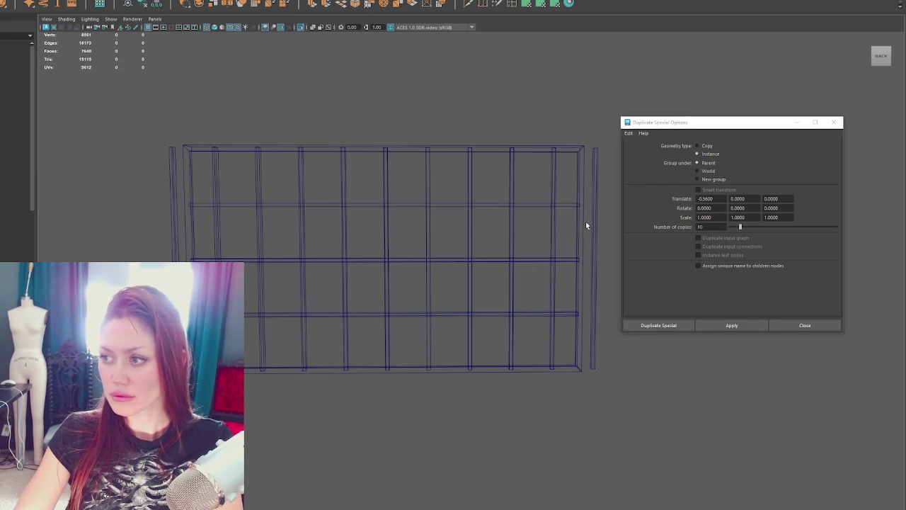
click(542, 259)
Scale the beams narrower in X to fit the frame and delete the outer left and right beams.
key(r)
drag(386, 260, 377, 262)
click(228, 121)
drag(204, 131, 166, 241)
key(Delete)
drag(586, 132, 633, 390)
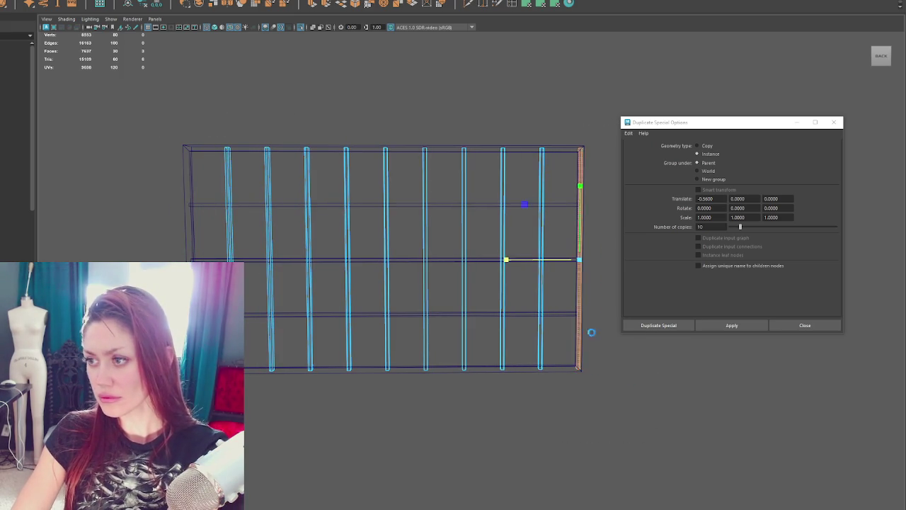
key(Delete)
Select pairs of beams and constrain their movement to the horizontal axis.
drag(478, 122, 467, 400)
drag(518, 142, 488, 436)
shift+drag(257, 131, 286, 382)
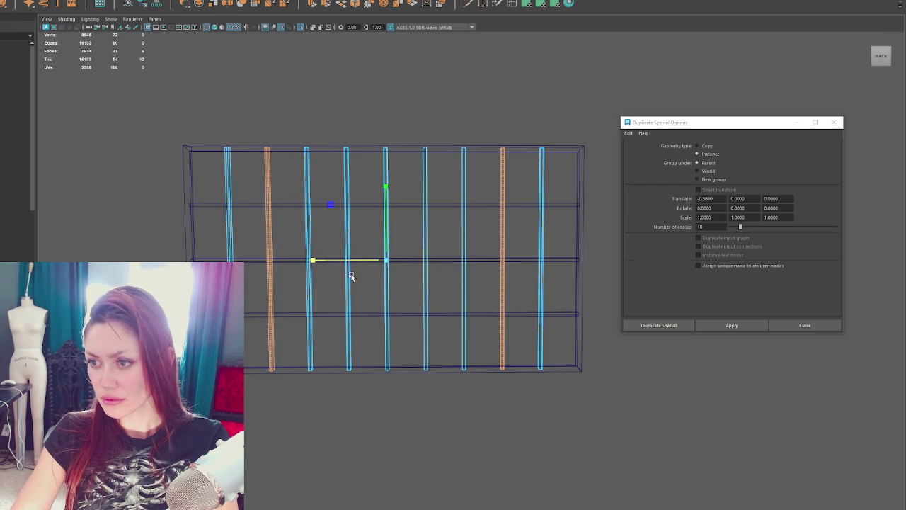
drag(300, 119, 324, 311)
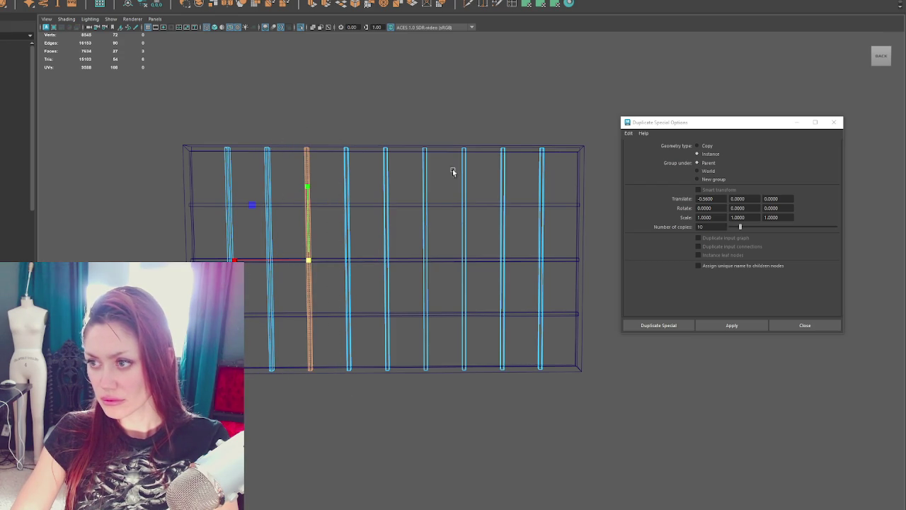
shift+drag(455, 127, 486, 421)
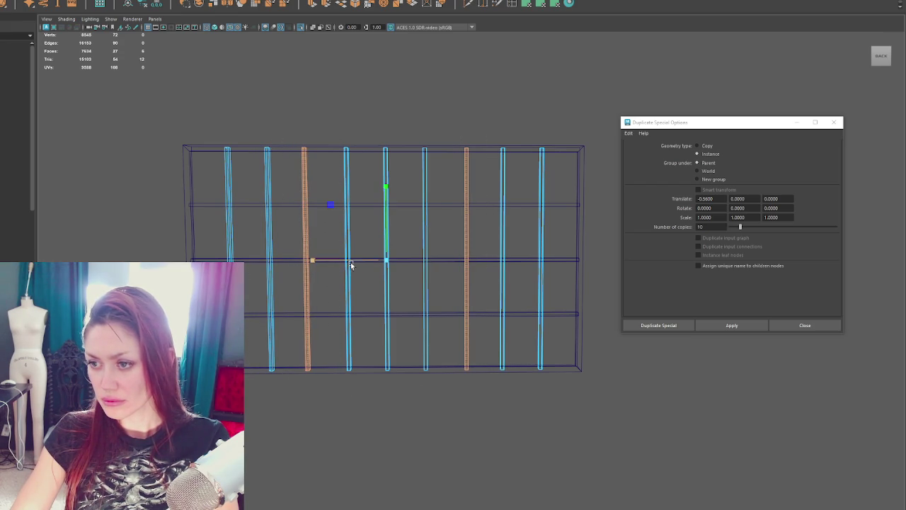
click(361, 261)
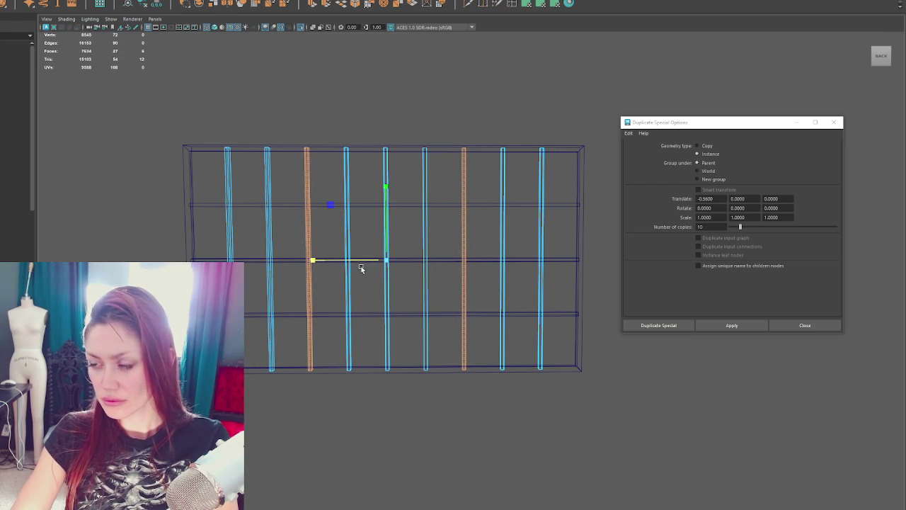
Separate the combined beams and slide two of them left to even the spacing.
click(31, 6)
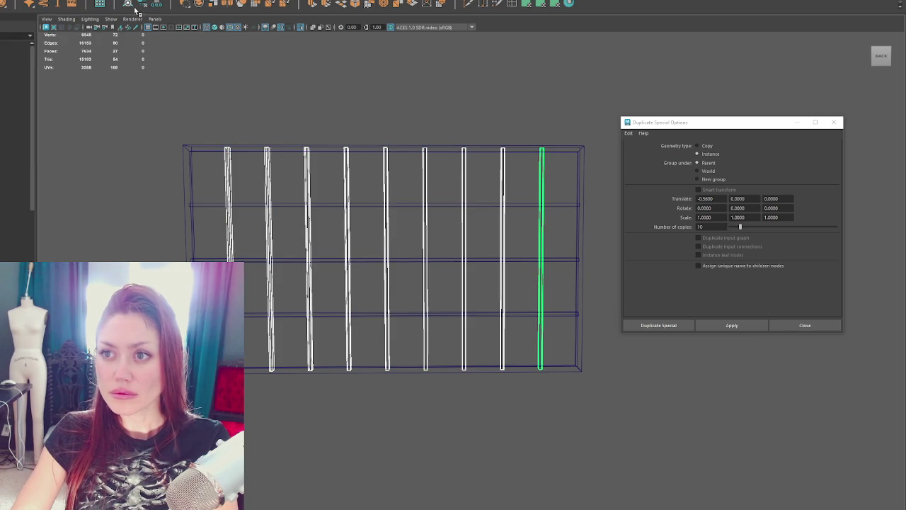
click(306, 102)
click(309, 188)
shift+click(463, 188)
mouse_move(419, 257)
mouse_down()
mouse_move(369, 261)
mouse_move(479, 263)
mouse_move(423, 264)
mouse_move(530, 279)
mouse_move(530, 255)
mouse_up()
Slide the selected beam along X, checking it in shaded and textured display.
right_click(290, 186)
key(5)
mouse_move(325, 187)
alt+mouse_down()
mouse_move(502, 271)
mouse_move(471, 268)
mouse_move(510, 275)
mouse_move(445, 254)
mouse_move(472, 212)
alt+mouse_up()
key(w)
scroll(474, 241, up, 3)
scroll(479, 257, up, 2)
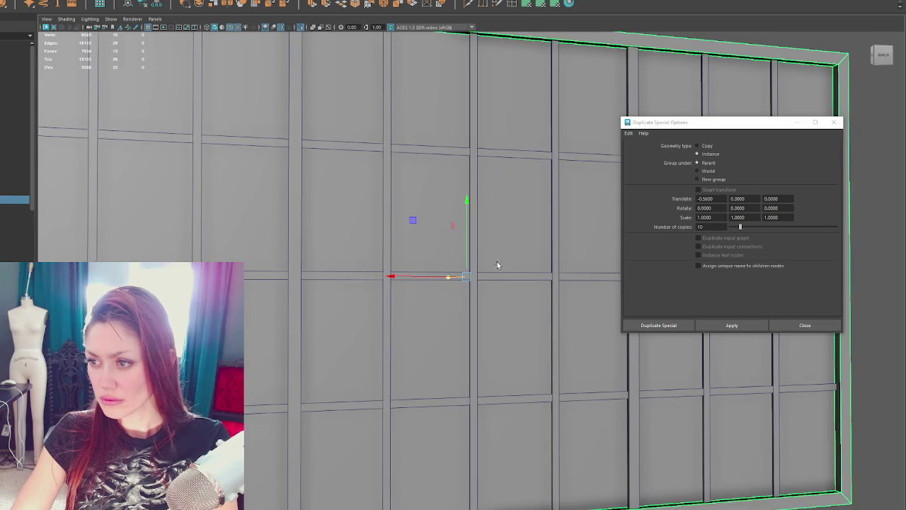
alt+drag(479, 257, 487, 204)
key(6)
drag(446, 275, 440, 274)
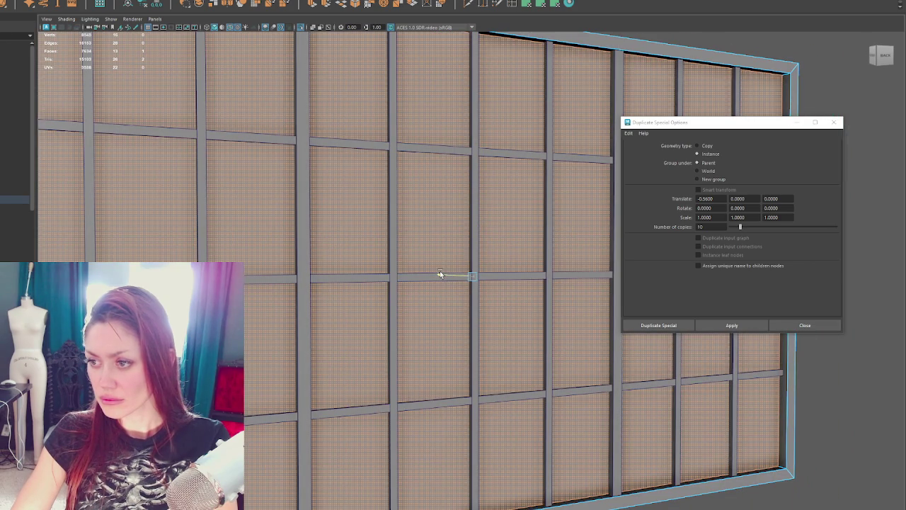
key(5)
Nudge the beam again along its axis to even out the mullion spacing.
scroll(463, 136, down, 5)
mouse_move(491, 138)
alt+mouse_down()
mouse_move(572, 95)
mouse_move(443, 210)
alt+mouse_up()
right_drag(443, 213, 444, 219)
key(6)
scroll(447, 224, up, 5)
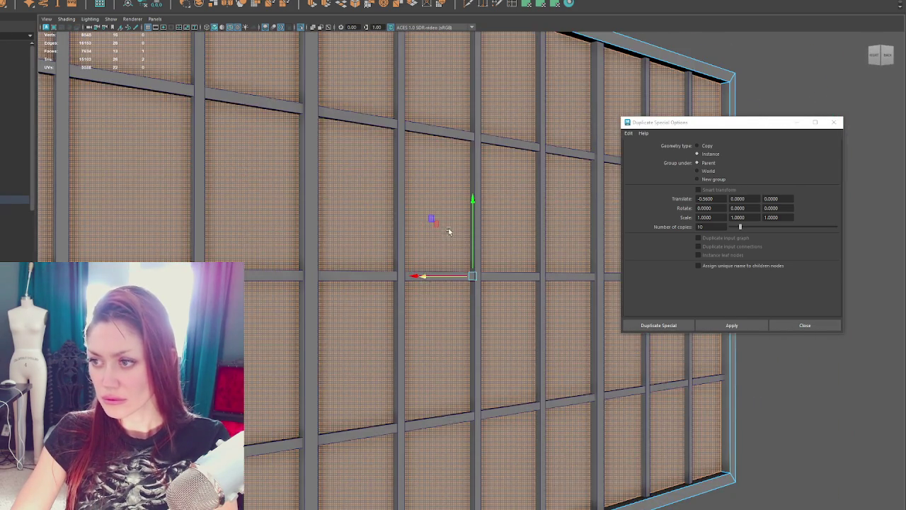
alt+drag(453, 279, 446, 270)
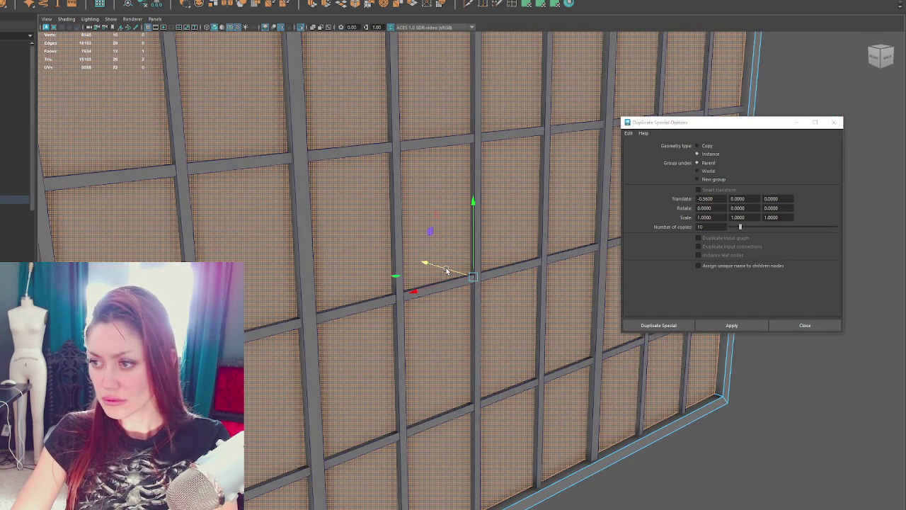
scroll(446, 270, down, 5)
key(5)
Combine the frame and all beams into one window mesh and close Duplicate Special Options.
click(489, 56)
mouse_move(489, 56)
alt+mouse_down()
mouse_move(488, 214)
mouse_move(430, 184)
mouse_move(374, 188)
mouse_move(453, 188)
mouse_move(419, 188)
alt+mouse_up()
drag(161, 156, 291, 285)
click(29, 1)
click(49, 107)
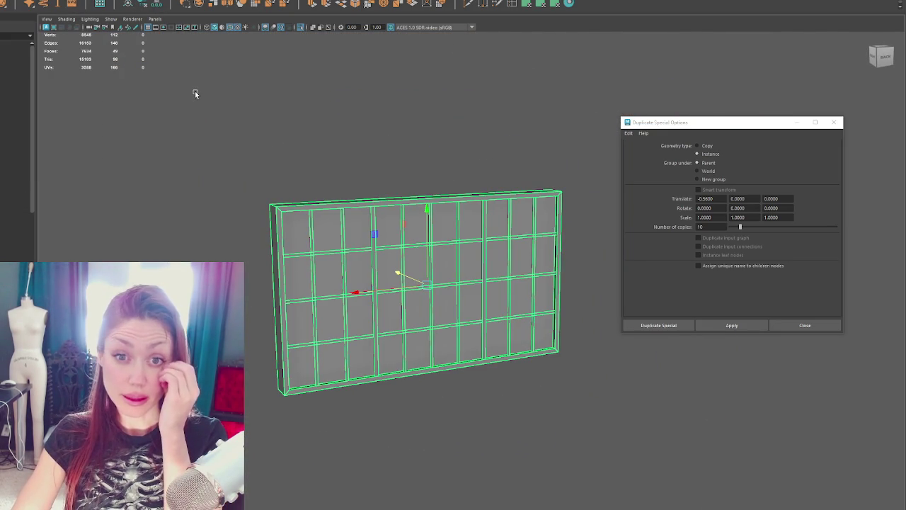
click(833, 122)
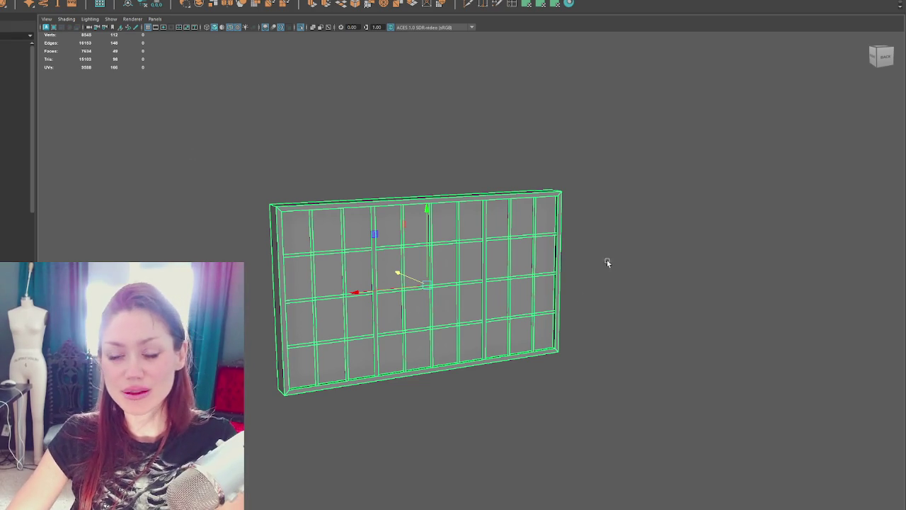
Thin the frame front to back by moving its back vertices inward in wireframe view.
alt+drag(587, 267, 605, 224)
click(605, 224)
mouse_move(471, 236)
alt+mouse_down()
mouse_move(548, 223)
mouse_move(588, 228)
mouse_move(582, 241)
mouse_move(520, 231)
mouse_move(588, 227)
mouse_move(593, 245)
mouse_move(565, 238)
alt+mouse_up()
click(565, 238)
key(4)
key(f)
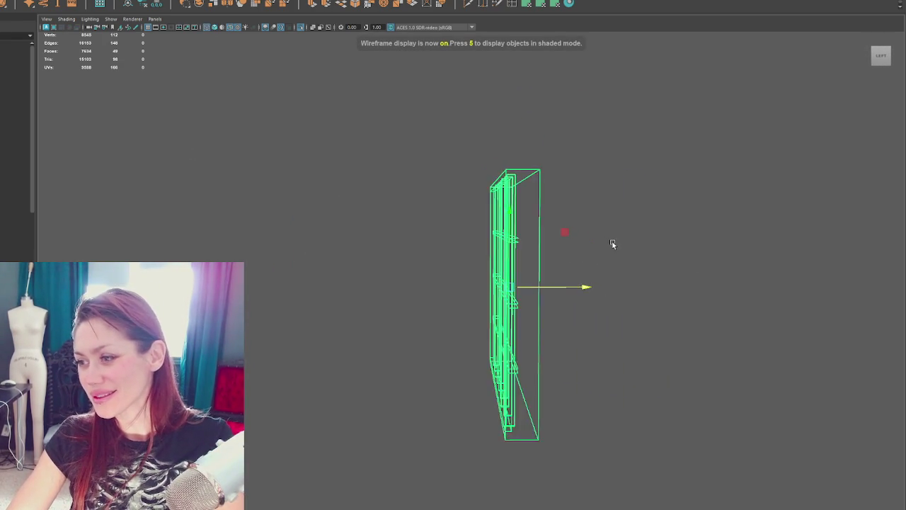
right_drag(598, 178, 608, 121)
drag(505, 462, 506, 460)
drag(591, 291, 489, 300)
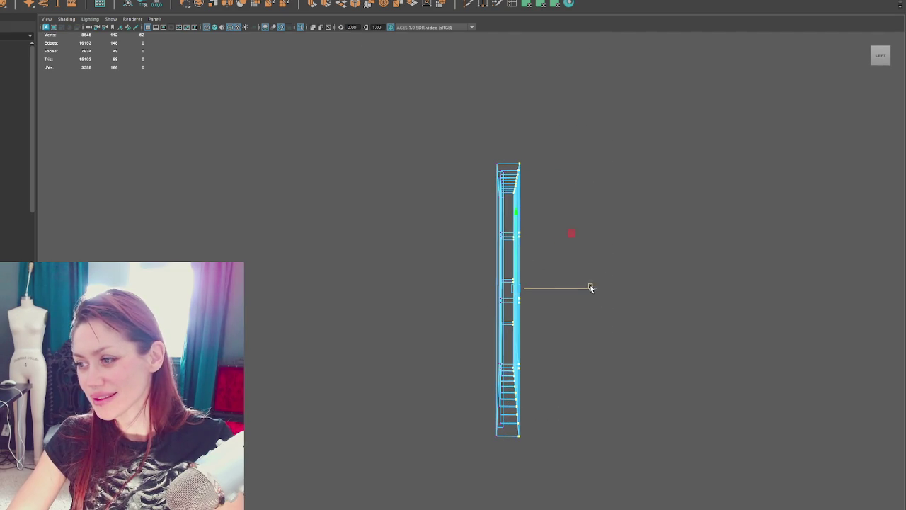
mouse_move(578, 287)
alt+mouse_down()
mouse_move(571, 298)
mouse_move(542, 287)
alt+mouse_up()
key(5)
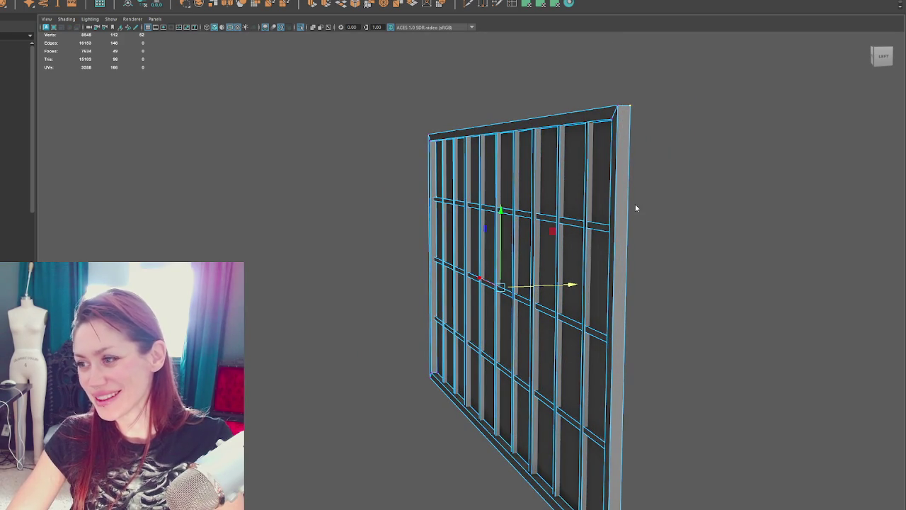
Align the window grid with the facade opening, duplicate it lower, and delete the placeholder panel.
click(635, 208)
alt+drag(382, 261, 495, 261)
alt+drag(633, 255, 616, 245)
mouse_move(617, 245)
alt+right_down()
mouse_move(503, 276)
mouse_move(455, 276)
alt+right_up()
click(503, 277)
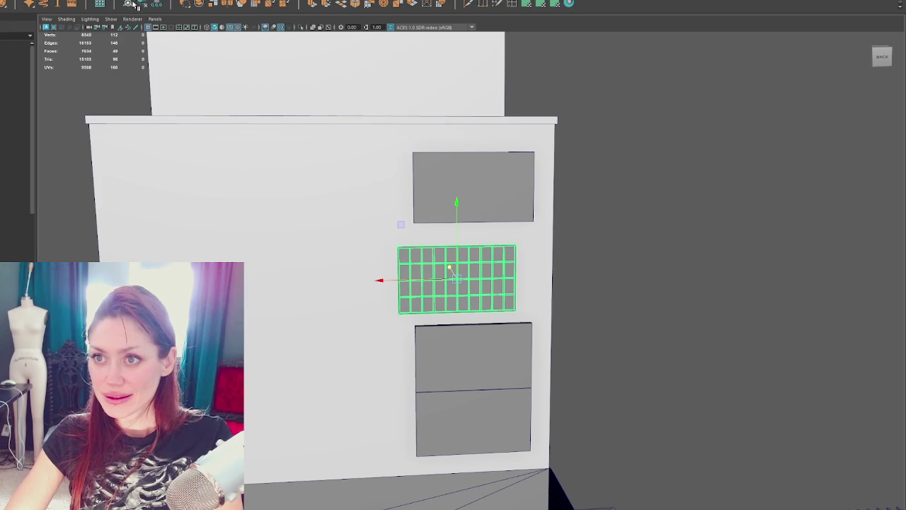
mouse_move(426, 268)
mouse_down()
mouse_move(472, 262)
mouse_move(471, 305)
mouse_up()
key(ctrl+d)
click(523, 378)
key(Delete)
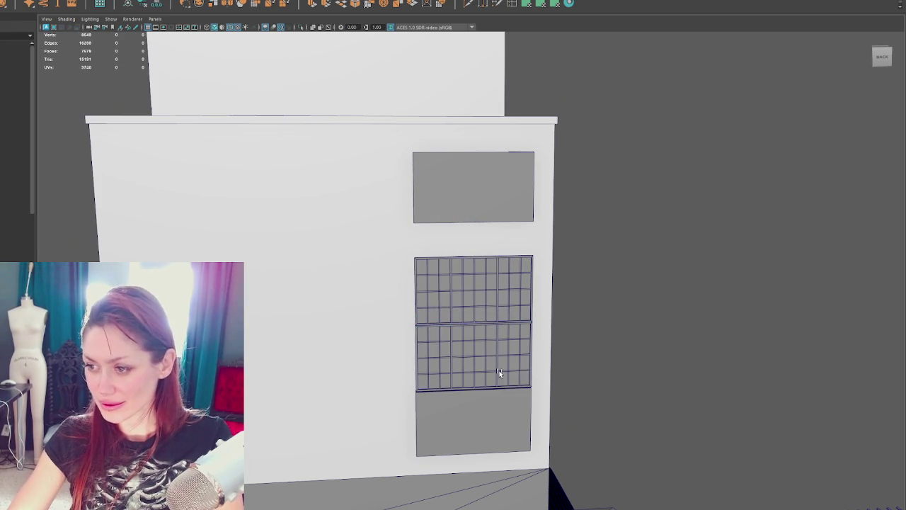
Delete the grey placeholder panel below the lower window grid.
scroll(506, 375, up, 2)
scroll(495, 388, up, 2)
click(473, 259)
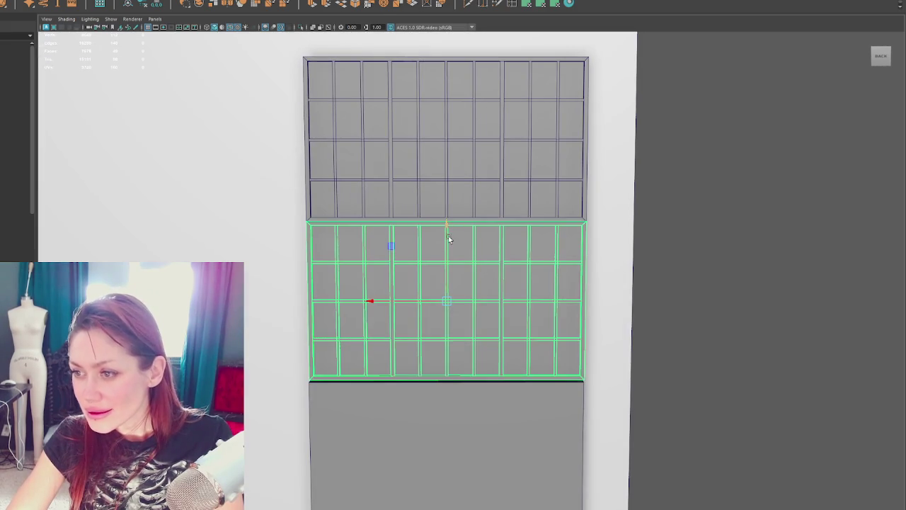
click(452, 391)
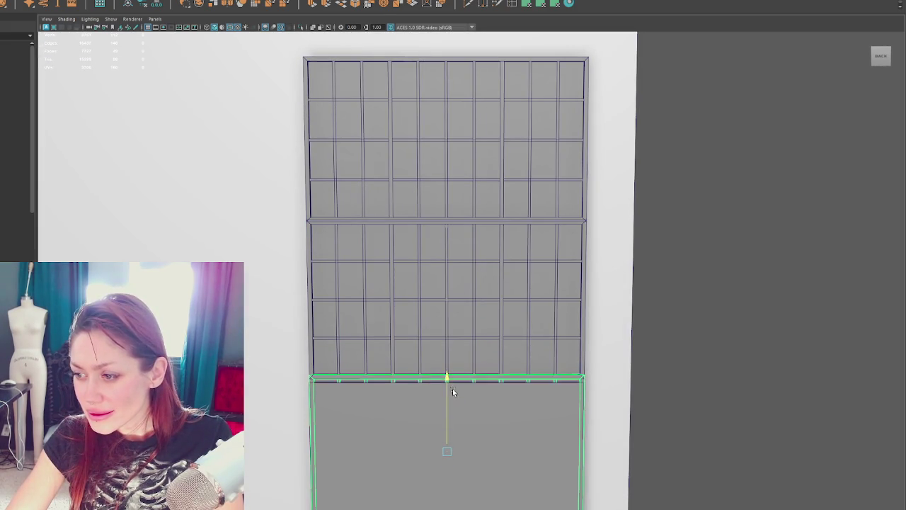
key(Delete)
Move a window grid into the top opening, replacing its grey placeholder box.
scroll(570, 376, down, 1)
scroll(570, 377, down, 2)
click(477, 174)
alt+middle_drag(477, 174, 459, 287)
drag(448, 287, 459, 164)
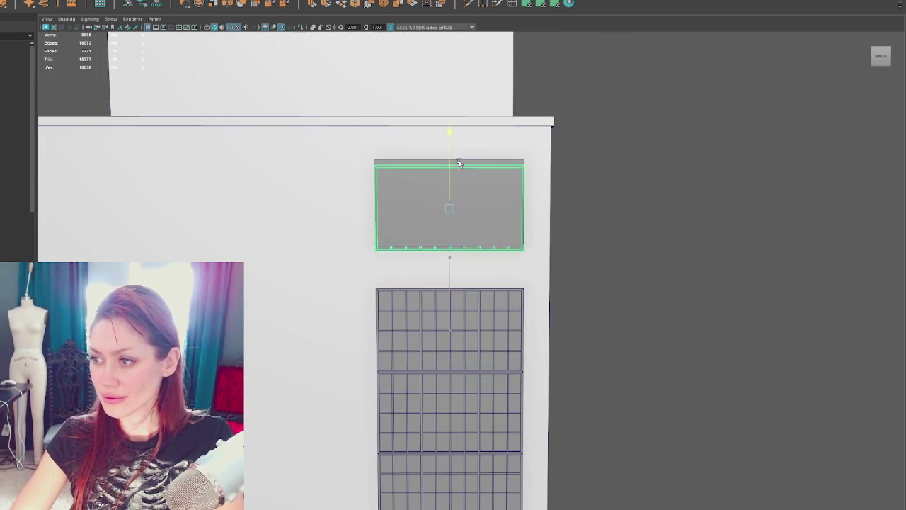
click(477, 182)
key(Delete)
scroll(571, 182, down, 1)
scroll(571, 182, down, 2)
mouse_move(599, 216)
alt+mouse_down()
mouse_move(560, 206)
mouse_move(599, 207)
alt+mouse_up()
click(481, 378)
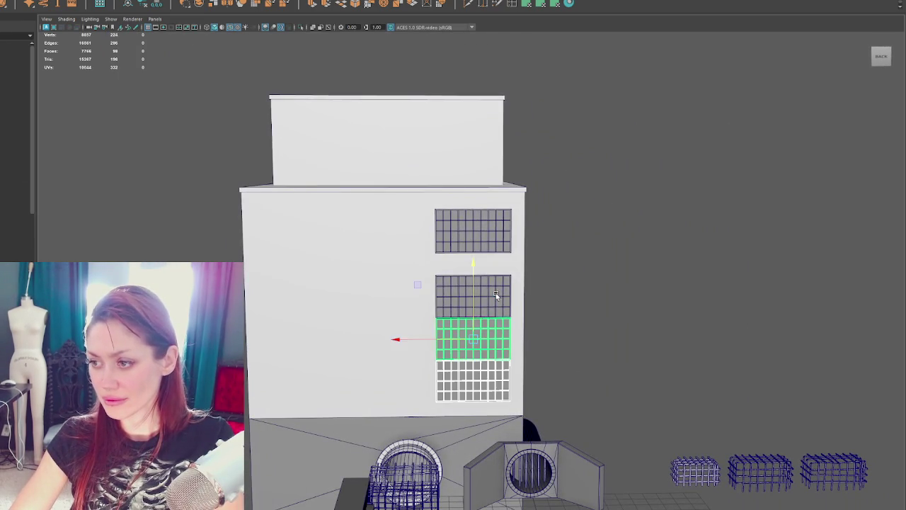
Duplicate the window grids and shift them into the left and middle facade openings.
drag(481, 378, 500, 236)
key(ctrl+d)
drag(405, 233, 260, 245)
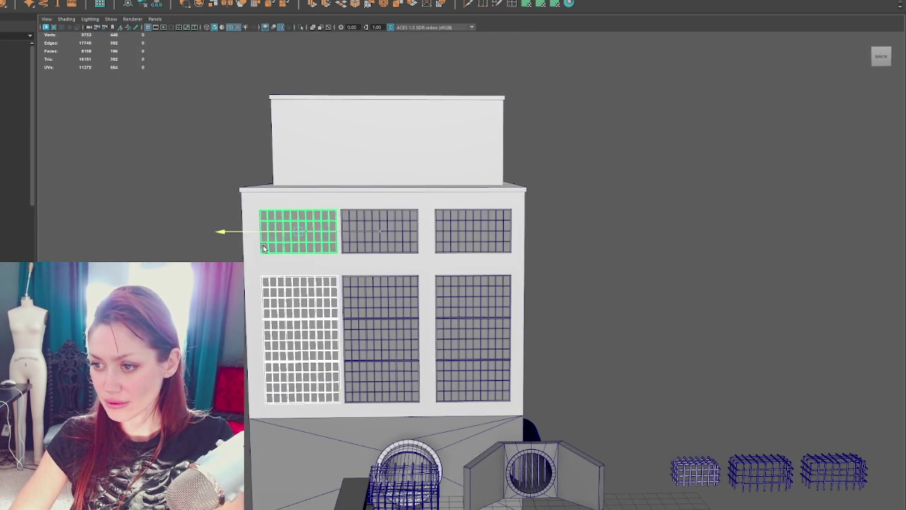
click(386, 301)
shift+drag(394, 372, 368, 312)
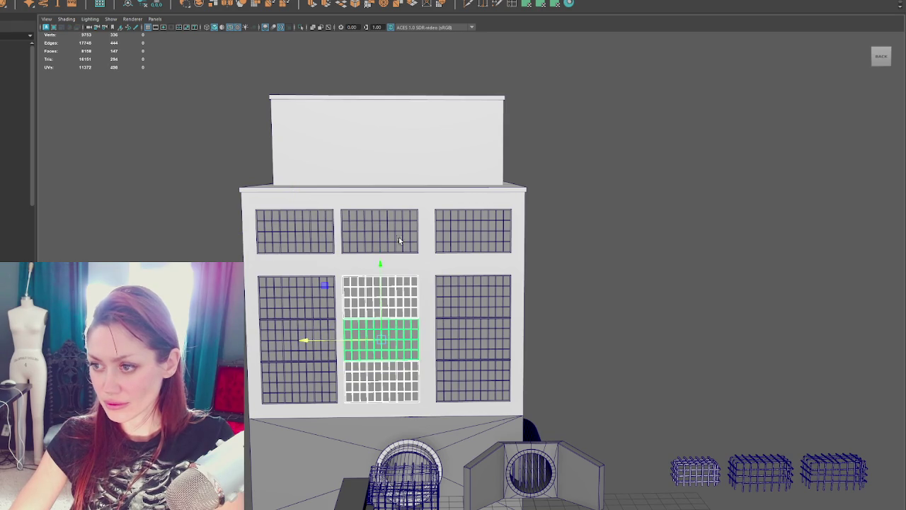
shift+click(343, 244)
drag(352, 230, 354, 230)
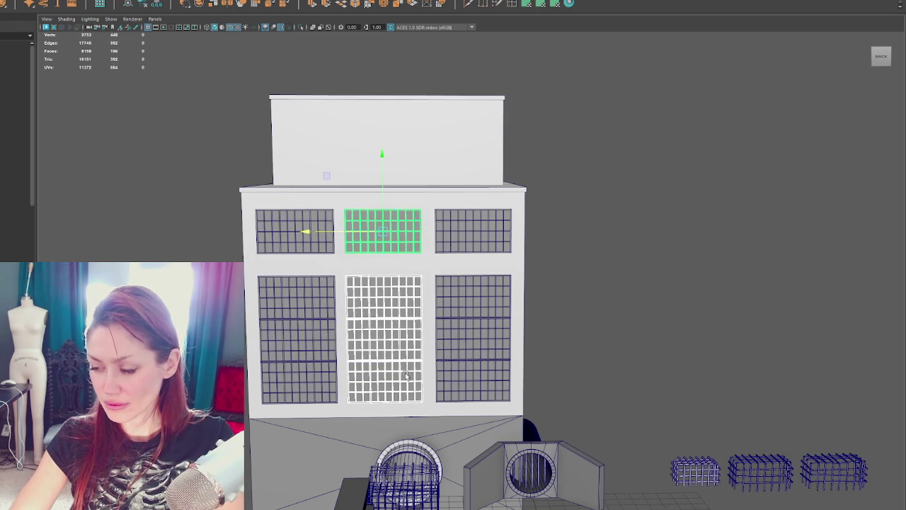
Check the grids' fit against the building in wireframe and shaded display.
click(419, 411)
alt+drag(542, 337, 511, 275)
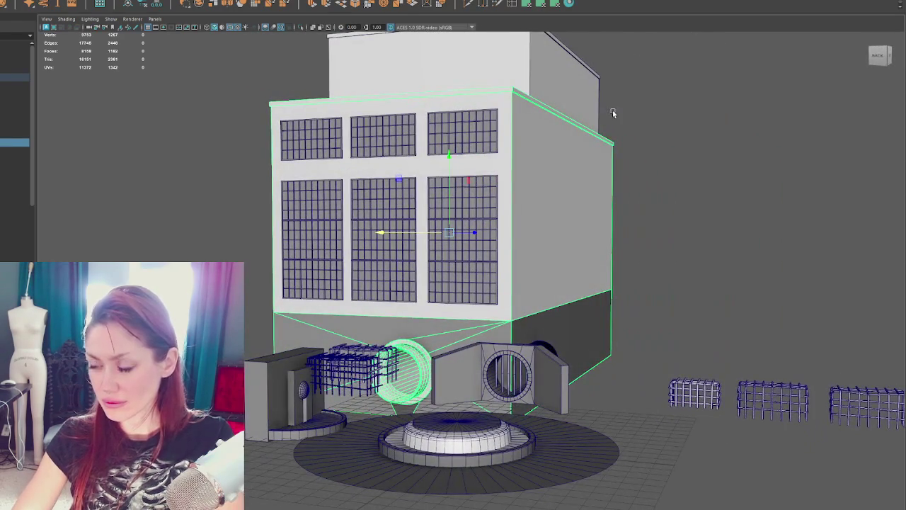
right_drag(667, 103, 661, 92)
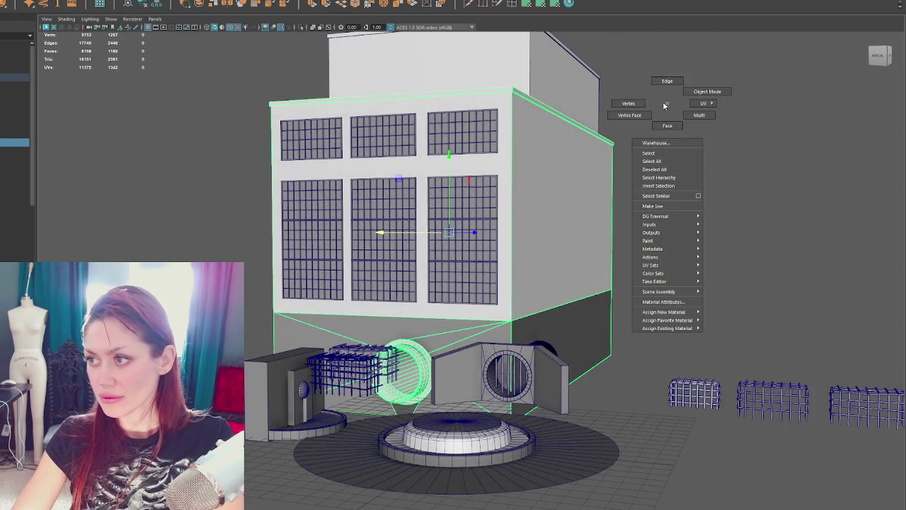
key(4)
key(5)
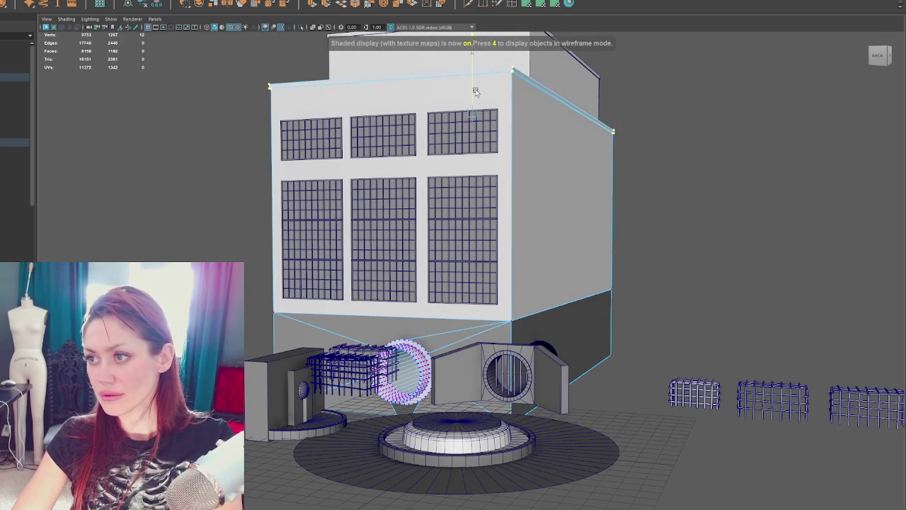
right_click(630, 139)
click(675, 127)
Select all ten facade window grids and raise them slightly together.
click(462, 131)
shift+click(386, 142)
shift+click(321, 143)
shift+click(311, 198)
shift+click(383, 198)
shift+click(462, 198)
shift+click(462, 241)
shift+click(312, 280)
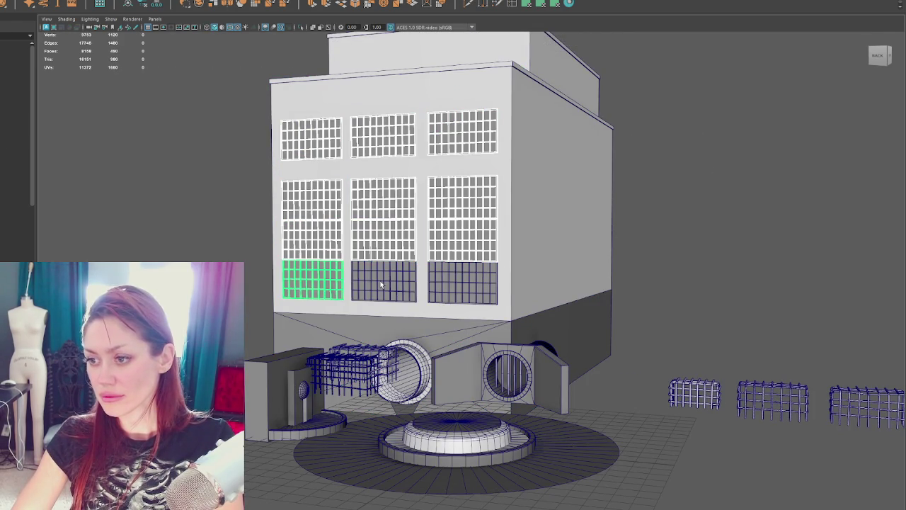
shift+click(383, 280)
shift+click(463, 284)
key(w)
drag(467, 259, 470, 243)
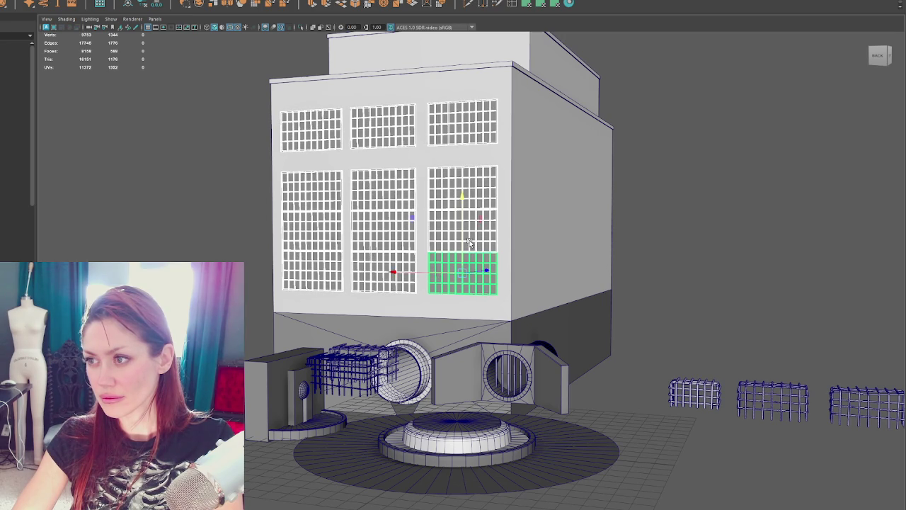
Recheck alignment in wireframe, then select and duplicate the top-row window grids, undoing stray moves.
right_drag(738, 168, 712, 66)
key(4)
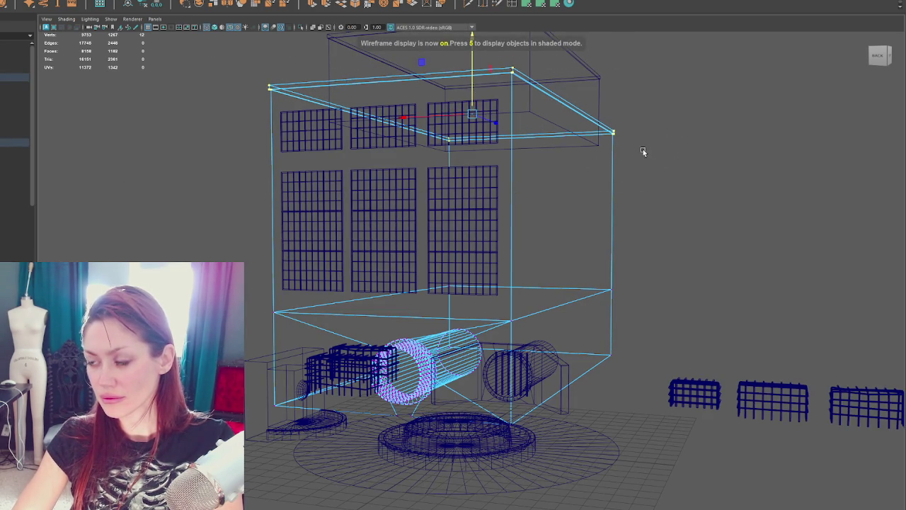
key(5)
alt+drag(700, 114, 517, 179)
click(358, 210)
mouse_move(359, 210)
alt+mouse_down()
mouse_move(388, 167)
mouse_move(393, 93)
alt+mouse_up()
key(ctrl+d)
key(ctrl+z)
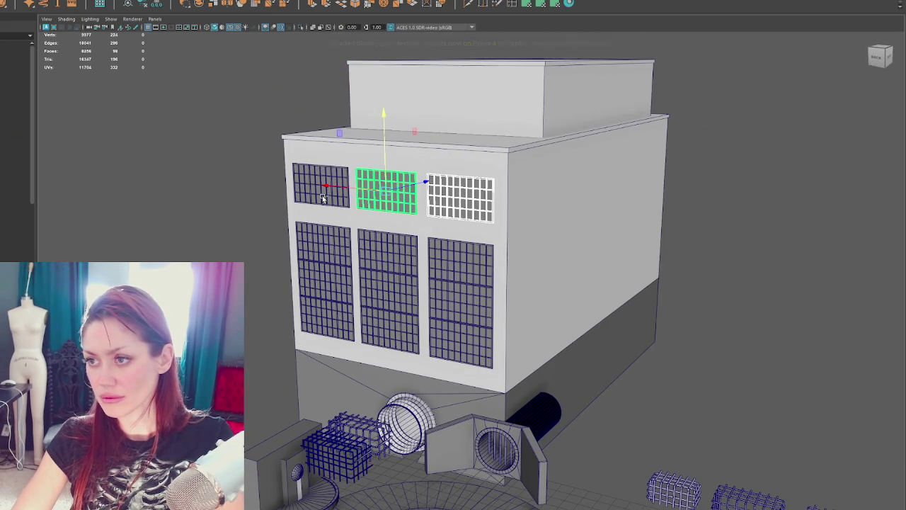
shift+click(322, 195)
key(ctrl+z)
key(ctrl+z)
key(ctrl+z)
key(ctrl+z)
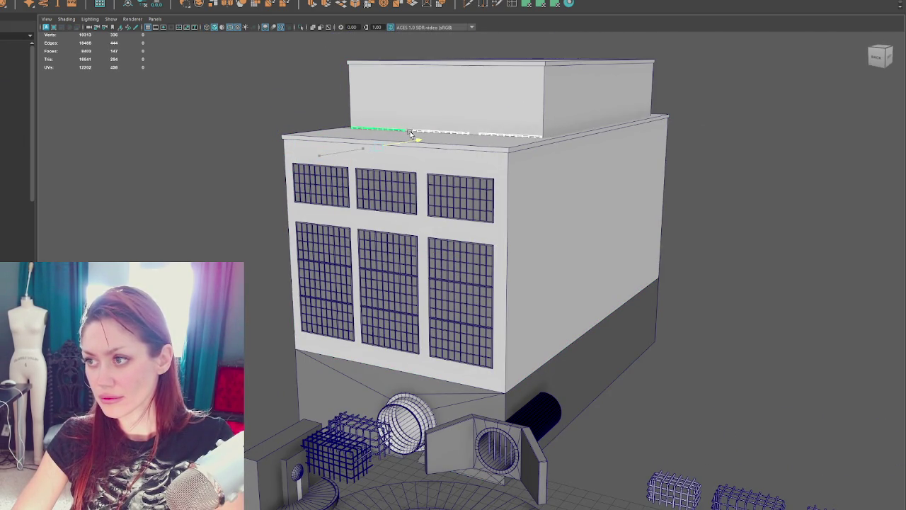
Lift the duplicated top-row grids onto the penthouse block and slide the left one into place.
mouse_move(379, 128)
mouse_down()
mouse_move(385, 82)
mouse_move(453, 106)
mouse_move(445, 208)
mouse_up()
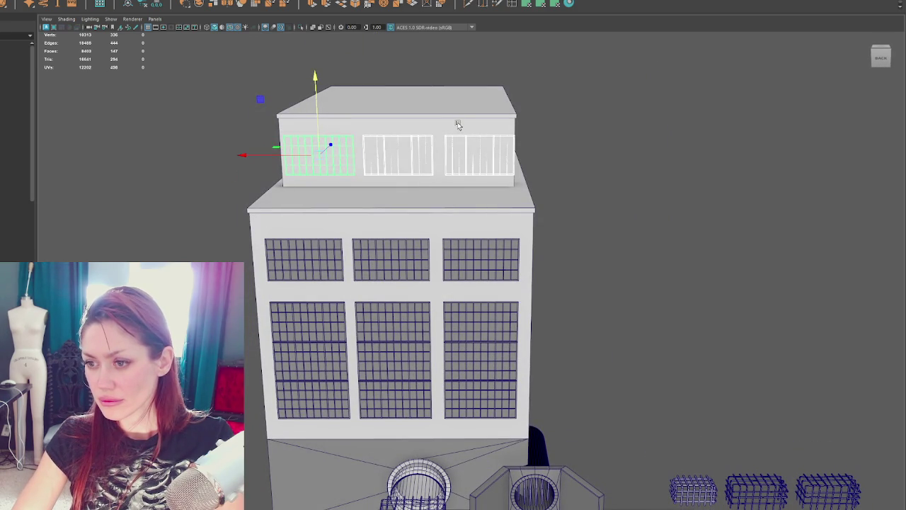
click(457, 123)
click(403, 139)
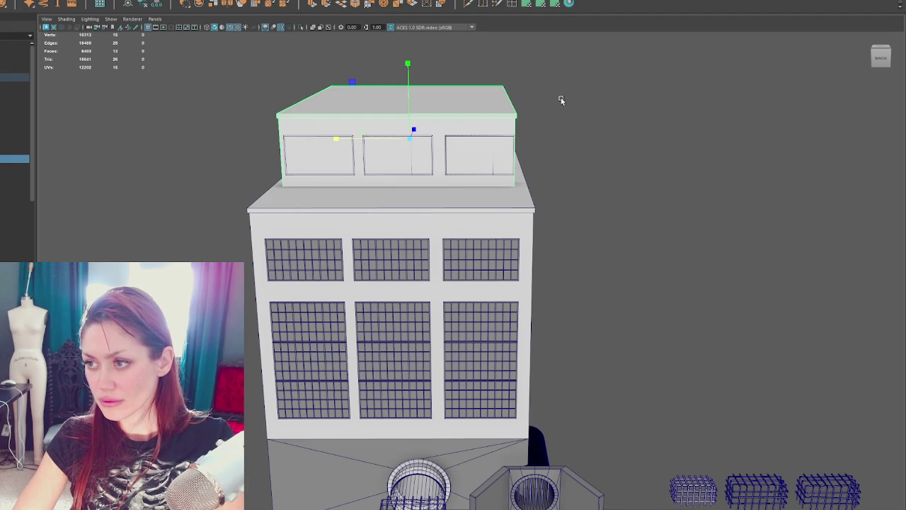
click(308, 156)
drag(431, 156, 424, 156)
Fine-tune the middle grid and roof block sideways from a three-quarter view.
shift+click(380, 165)
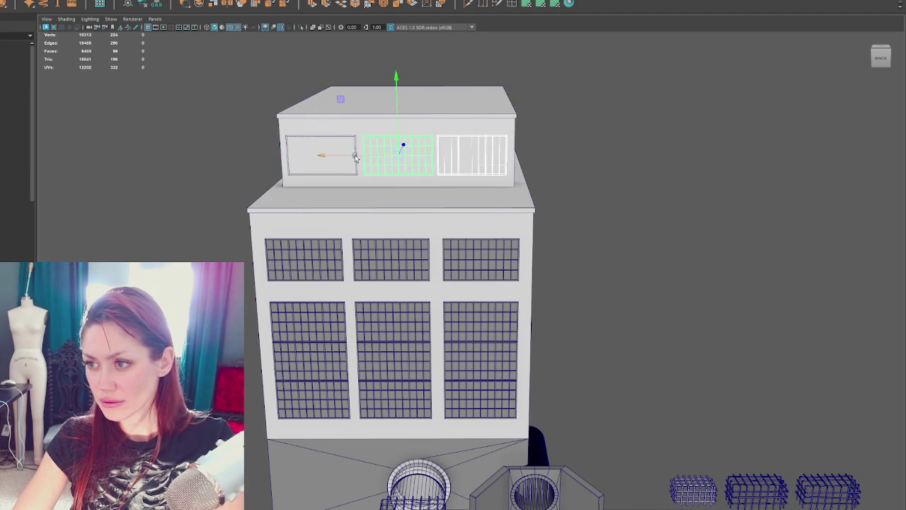
alt+drag(599, 171, 551, 205)
click(551, 202)
mouse_move(647, 205)
mouse_down()
mouse_move(656, 162)
mouse_move(530, 220)
mouse_move(427, 227)
mouse_move(549, 206)
mouse_move(497, 263)
mouse_up()
drag(238, 214, 239, 216)
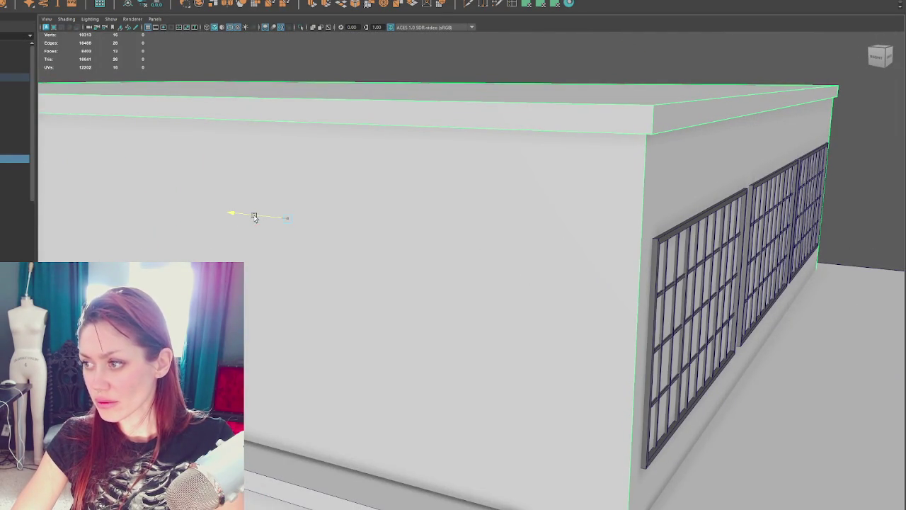
mouse_move(255, 217)
alt+mouse_down()
mouse_move(587, 241)
mouse_move(555, 249)
mouse_move(554, 186)
alt+mouse_up()
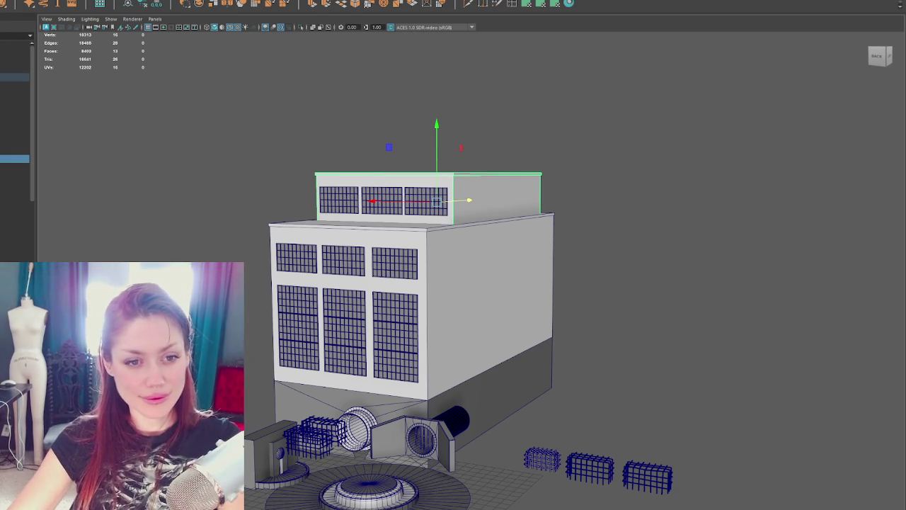
Zoom in on the penthouse and select its right, left and middle window grids in turn.
scroll(443, 234, down, 2)
scroll(443, 234, up, 5)
mouse_move(442, 234)
alt+mouse_down()
mouse_move(340, 213)
mouse_move(311, 220)
mouse_move(316, 228)
mouse_move(312, 184)
mouse_move(410, 225)
alt+mouse_up()
scroll(339, 213, down, 2)
click(470, 188)
click(286, 191)
click(453, 230)
Orbit around the rooftop block for a close side view of the window grids.
mouse_move(389, 258)
alt+mouse_down()
mouse_move(432, 264)
mouse_move(400, 276)
mouse_move(467, 267)
mouse_move(616, 269)
mouse_move(579, 275)
alt+mouse_up()
alt+right_drag(650, 63, 710, 95)
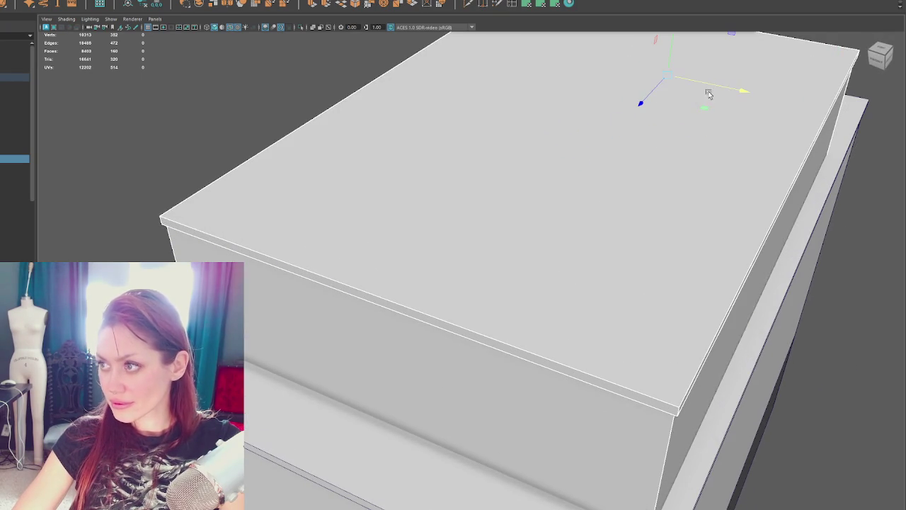
mouse_move(740, 91)
alt+mouse_down()
mouse_move(562, 177)
mouse_move(589, 179)
mouse_move(380, 191)
mouse_move(387, 161)
alt+mouse_up()
mouse_move(492, 198)
alt+mouse_down()
mouse_move(392, 168)
mouse_move(192, 201)
alt+mouse_up()
click(193, 200)
click(471, 205)
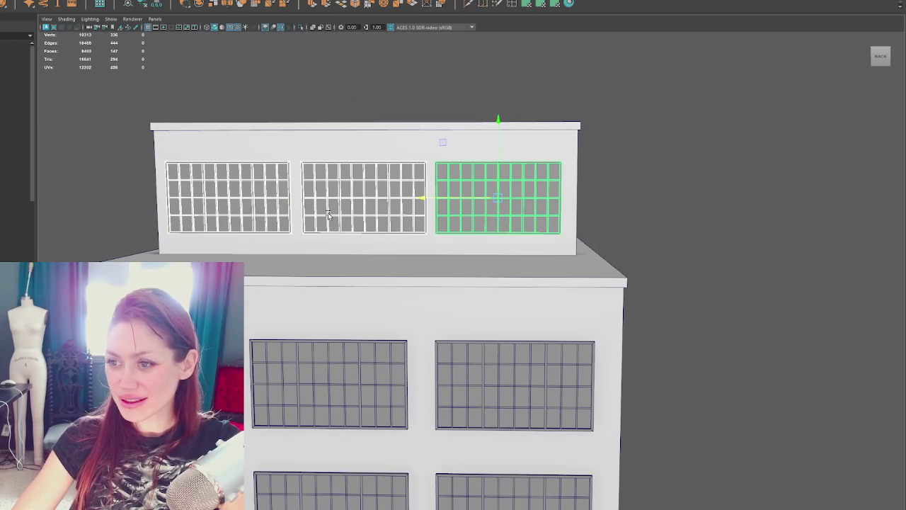
alt+drag(340, 212, 344, 216)
click(336, 123)
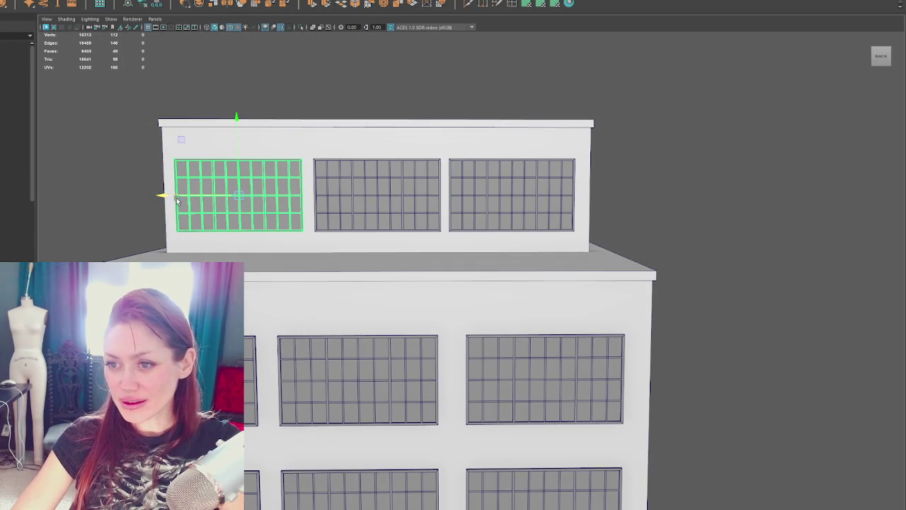
Nudge the left grid slightly right and the middle grid slightly left to centre them.
drag(166, 199, 168, 197)
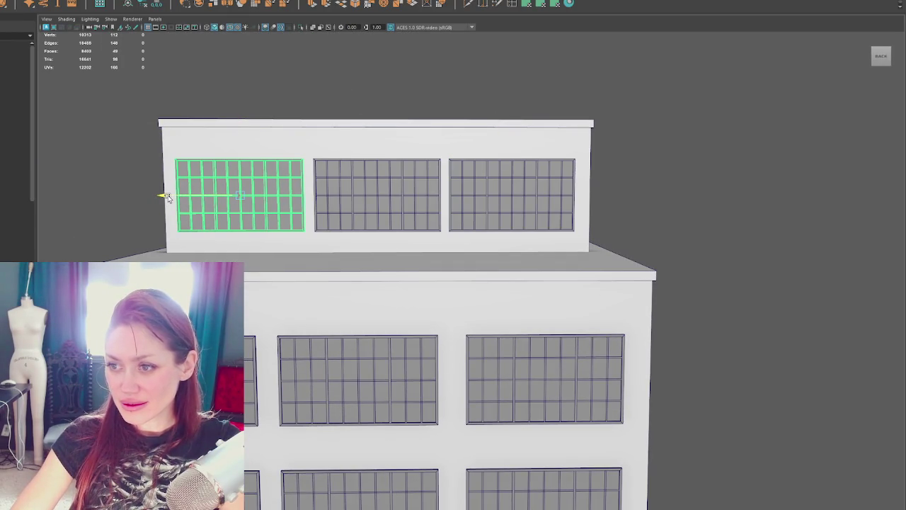
click(139, 226)
click(493, 213)
click(639, 196)
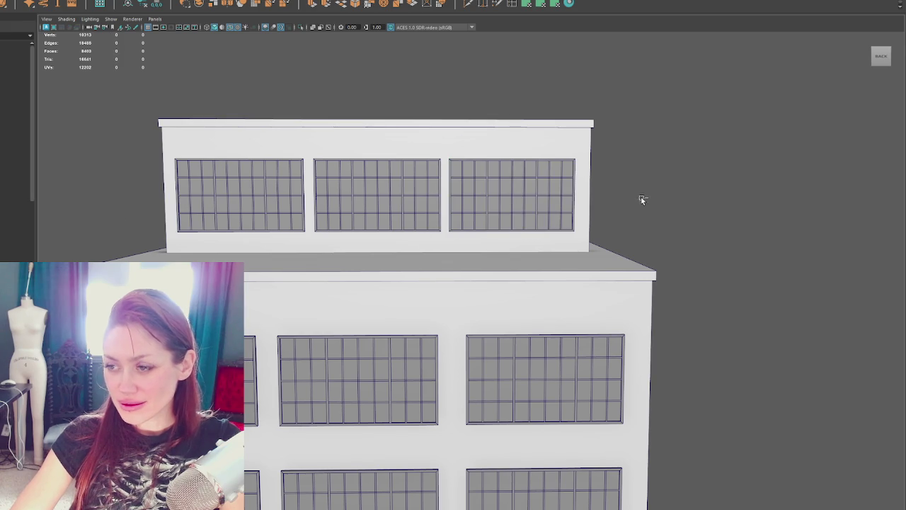
click(432, 204)
drag(300, 201, 299, 200)
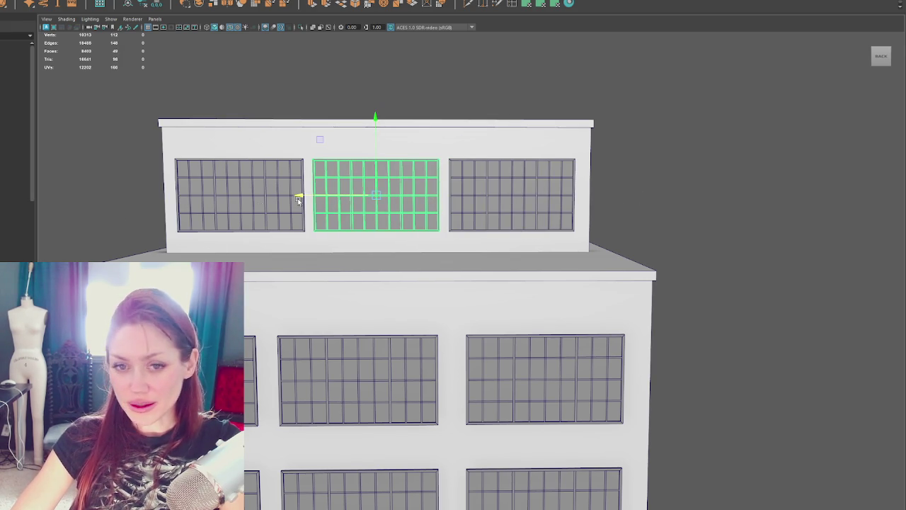
click(102, 198)
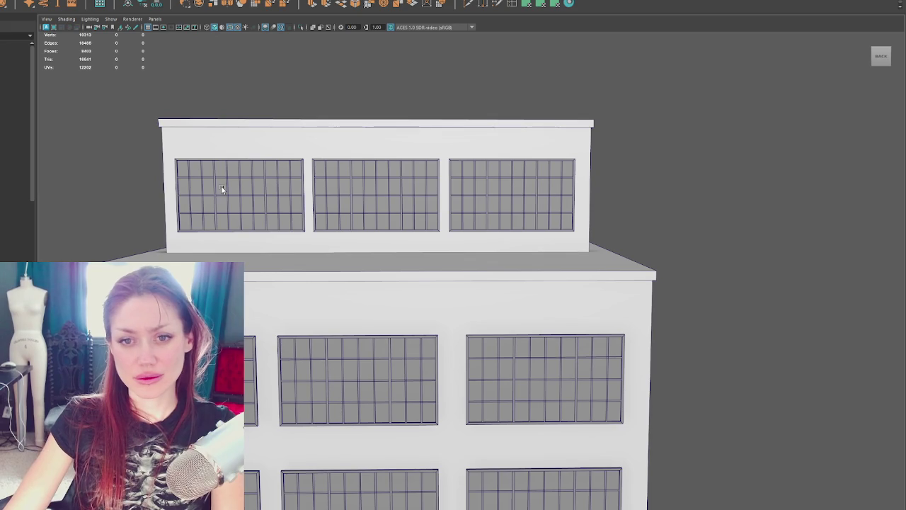
alt+middle_drag(632, 283, 564, 252)
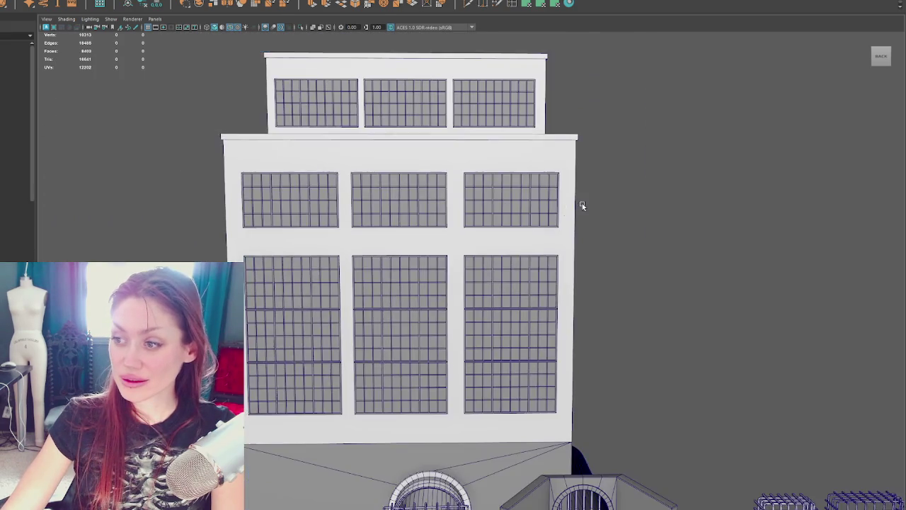
Select the penthouse window grids, then pick individual grids on the front facade.
alt+drag(581, 205, 589, 209)
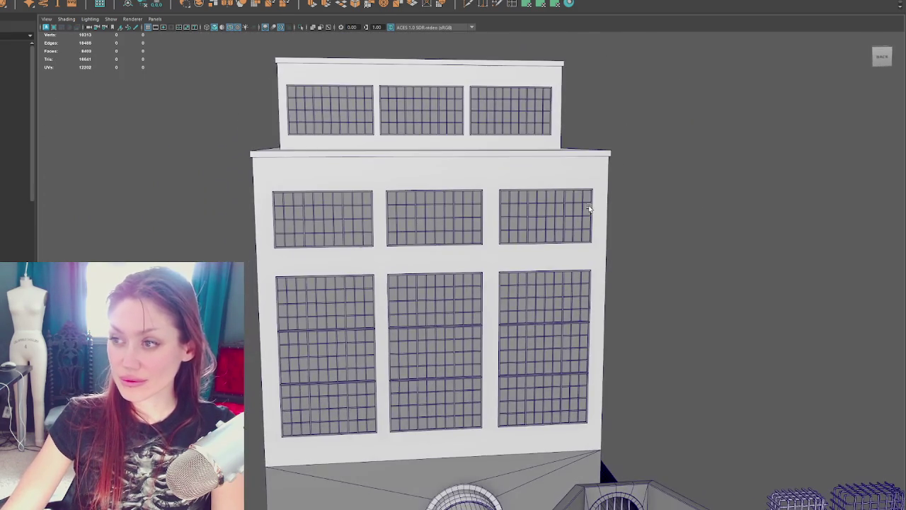
click(522, 111)
shift+click(389, 116)
shift+click(332, 107)
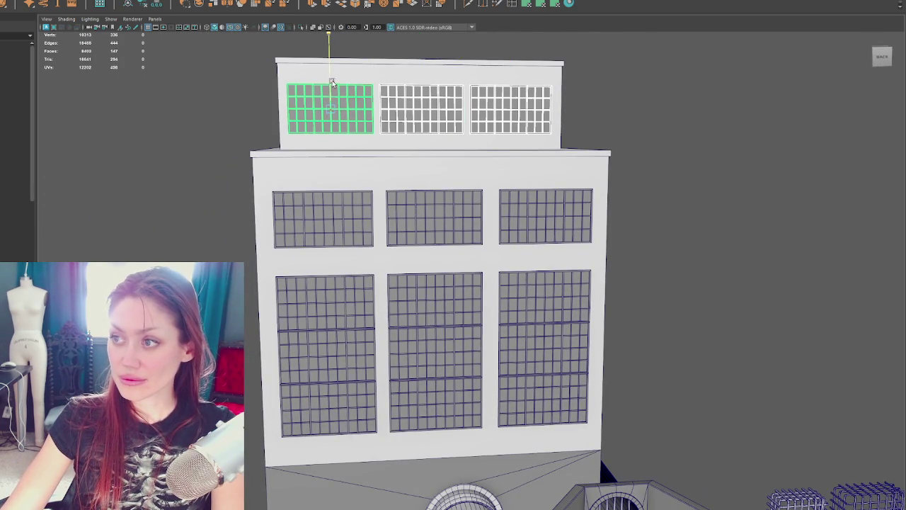
click(654, 143)
mouse_move(655, 143)
alt+mouse_down()
mouse_move(644, 162)
mouse_move(769, 168)
mouse_move(418, 167)
alt+mouse_up()
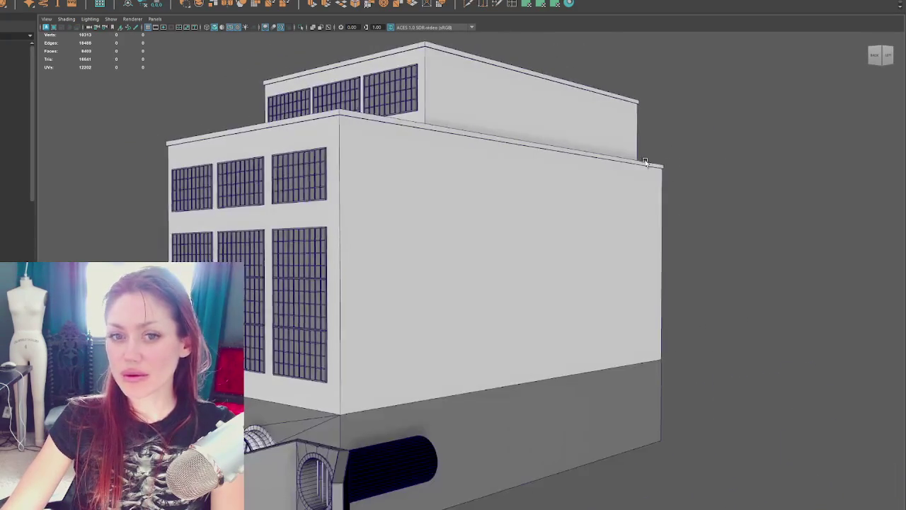
click(283, 265)
click(279, 327)
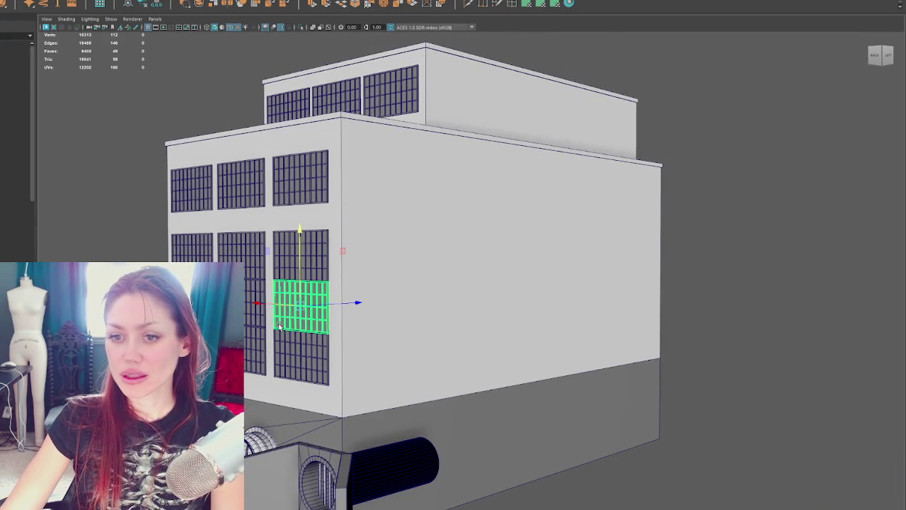
Box-select the facade window grids and combine them into one mesh.
mouse_move(142, 88)
mouse_down()
mouse_move(429, 286)
mouse_move(437, 305)
mouse_up()
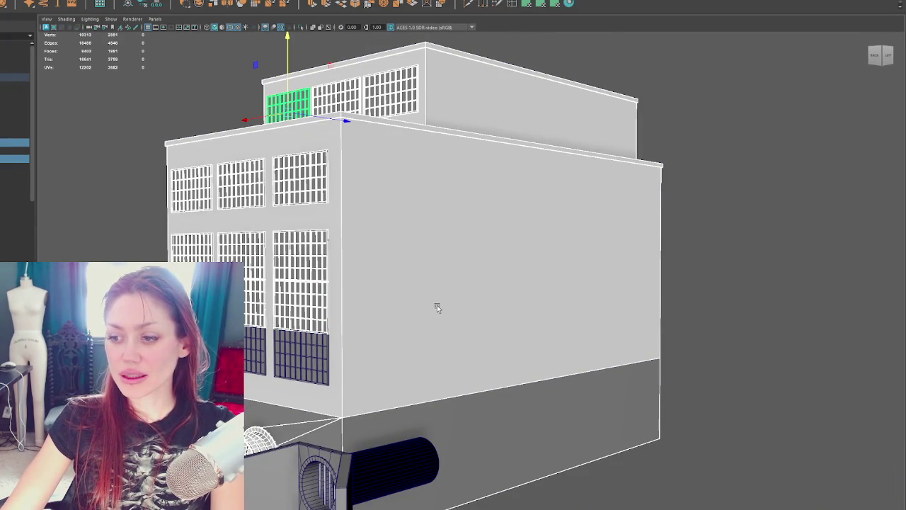
click(28, 2)
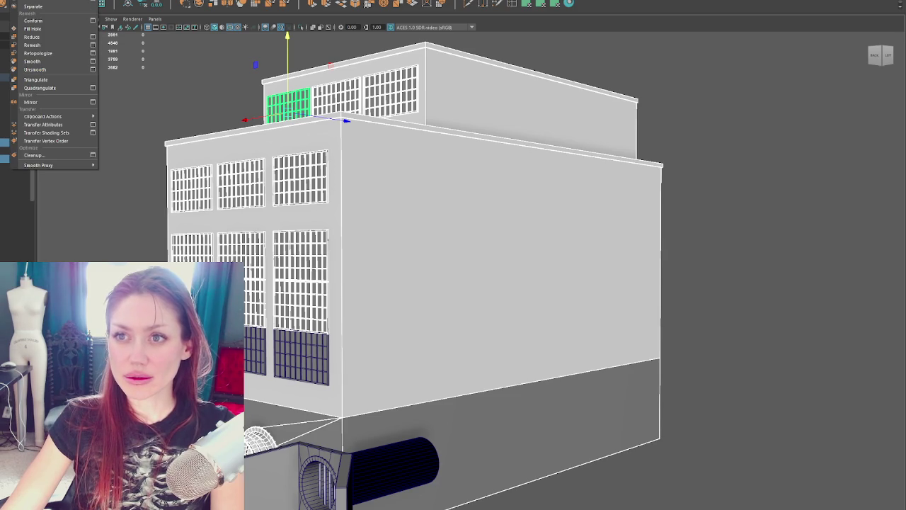
click(32, 0)
Select the remaining facade and upper-section window grids and delete them.
click(240, 180)
shift+click(245, 246)
shift+click(191, 239)
shift+click(255, 301)
shift+click(257, 335)
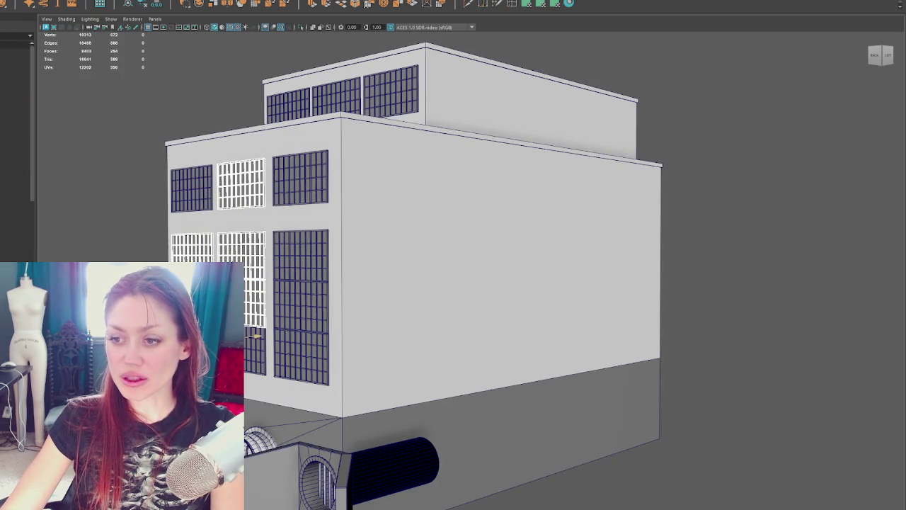
shift+click(169, 186)
shift+click(191, 187)
shift+click(301, 177)
shift+click(301, 308)
shift+click(297, 103)
shift+click(336, 92)
shift+click(391, 90)
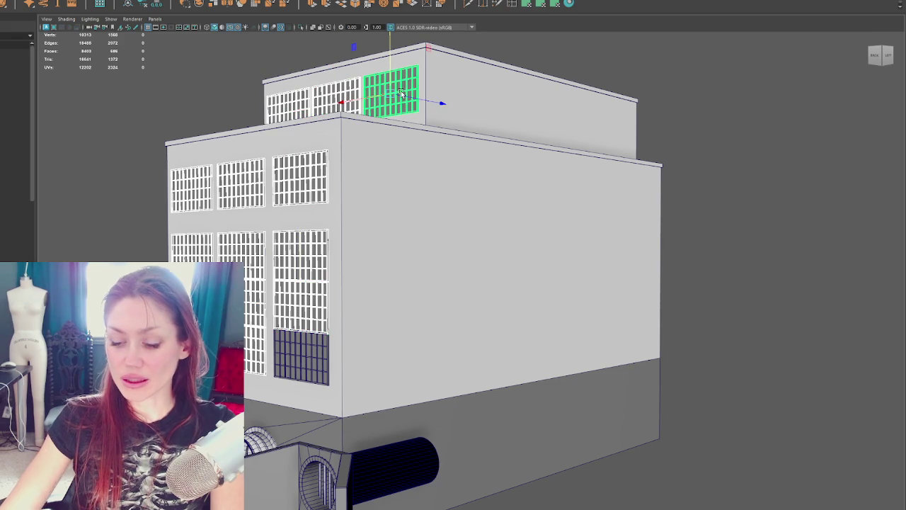
key(Delete)
Delete the two upper-left window grids.
click(241, 183)
shift+click(315, 190)
key(Delete)
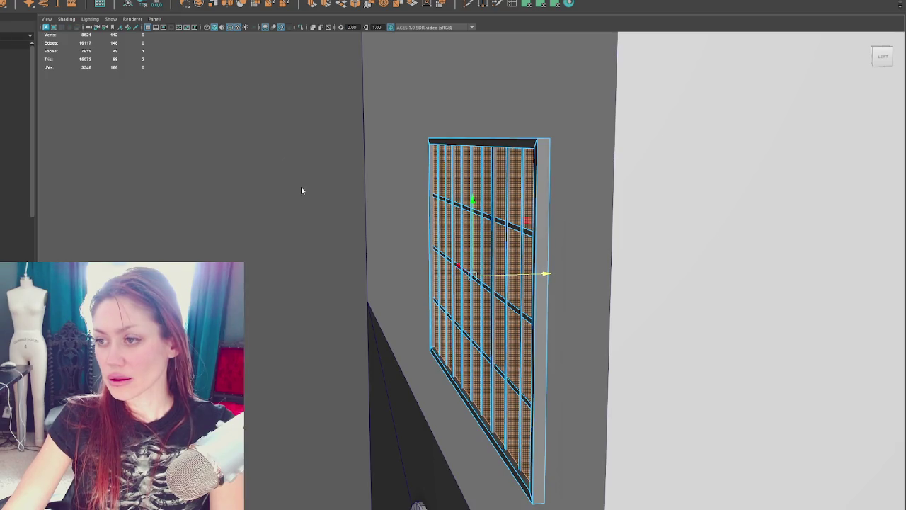
Slide the remaining window grid along the wall and undo the extra copies.
click(301, 186)
scroll(470, 212, down, 2)
click(470, 212)
drag(510, 274, 522, 273)
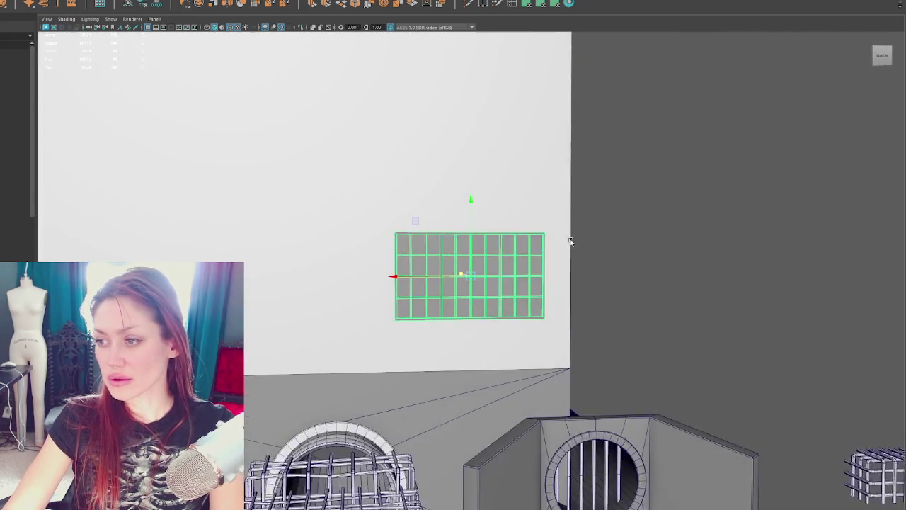
shift+drag(408, 280, 108, 278)
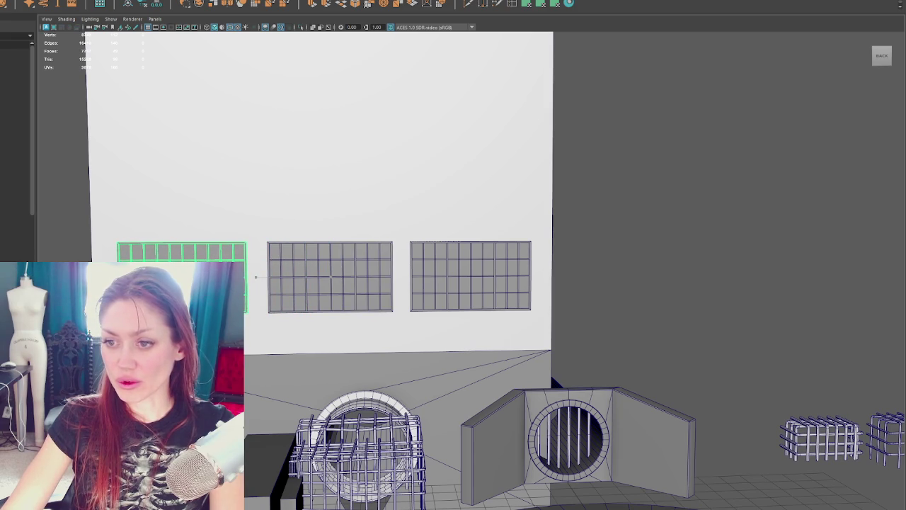
key(ctrl+z)
key(ctrl+z)
key(ctrl+z)
key(ctrl+z)
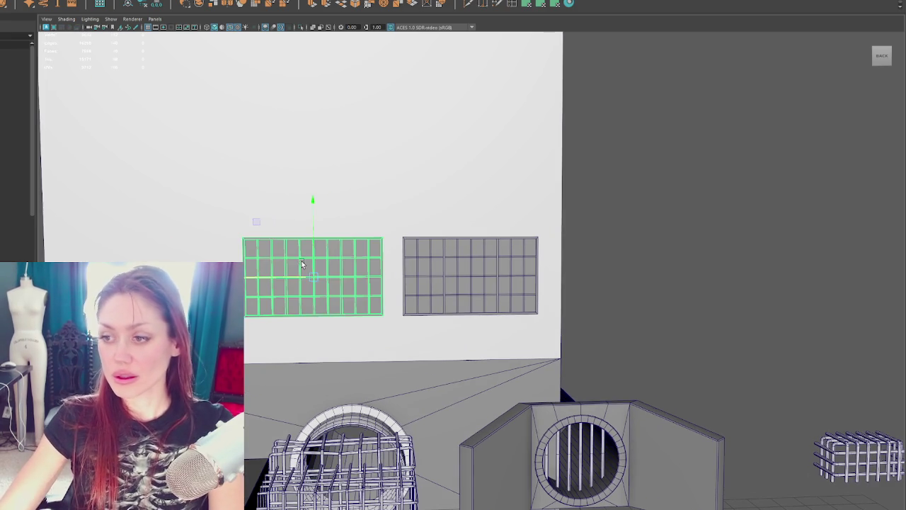
key(ctrl+z)
key(ctrl+z)
key(ctrl+z)
Assign a new Blinn material, blinn3, to the window grid.
right_click(505, 249)
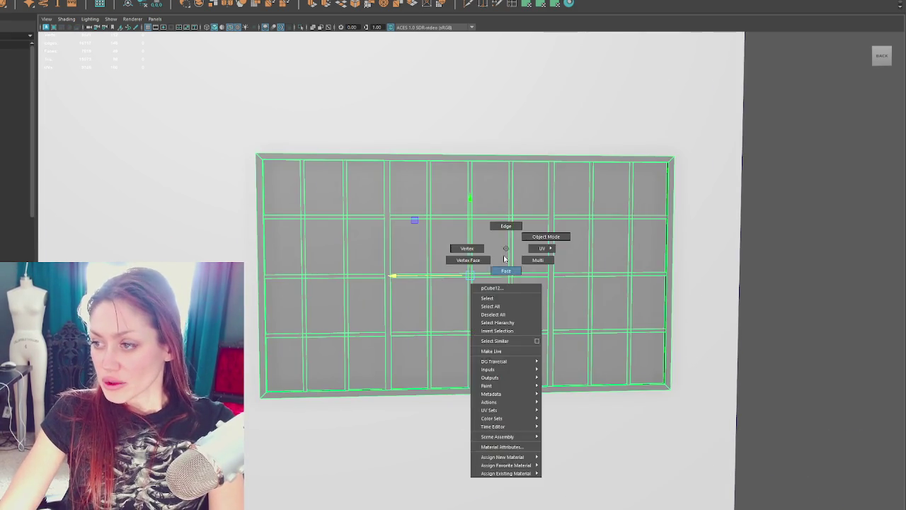
right_click(816, 143)
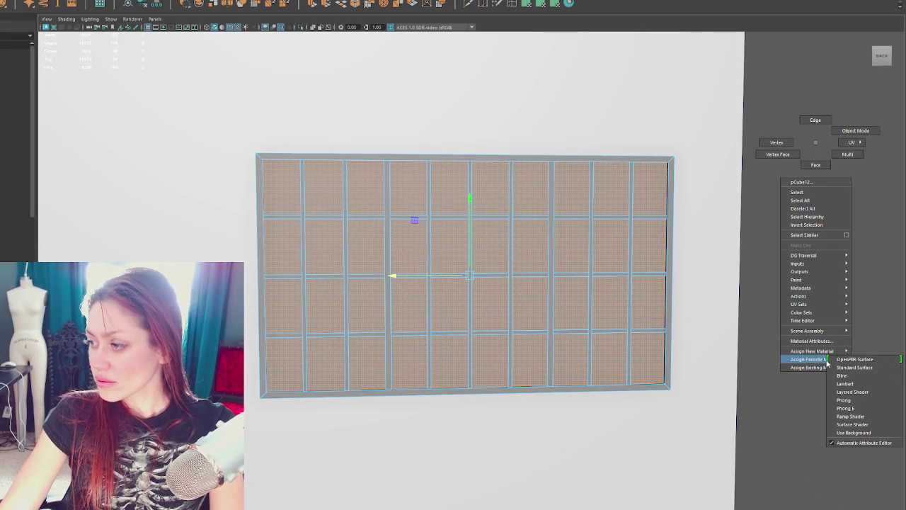
click(842, 375)
right_click(653, 195)
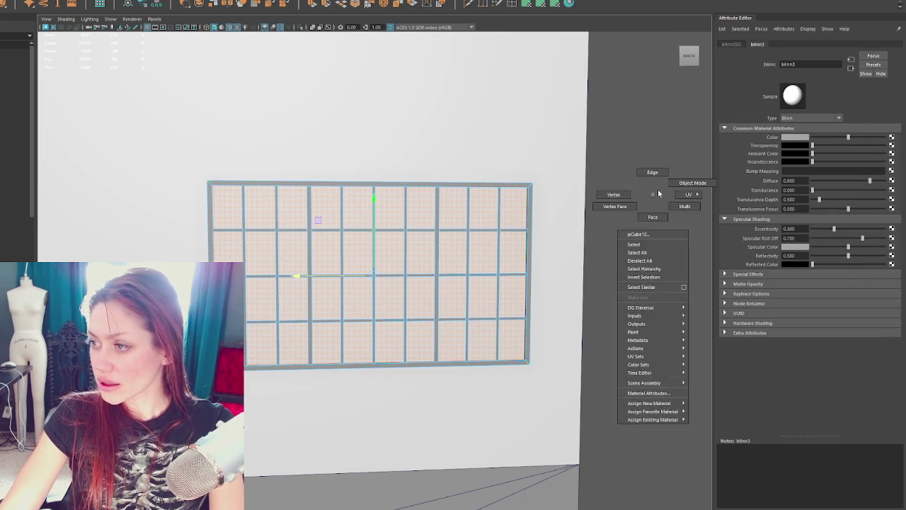
click(630, 207)
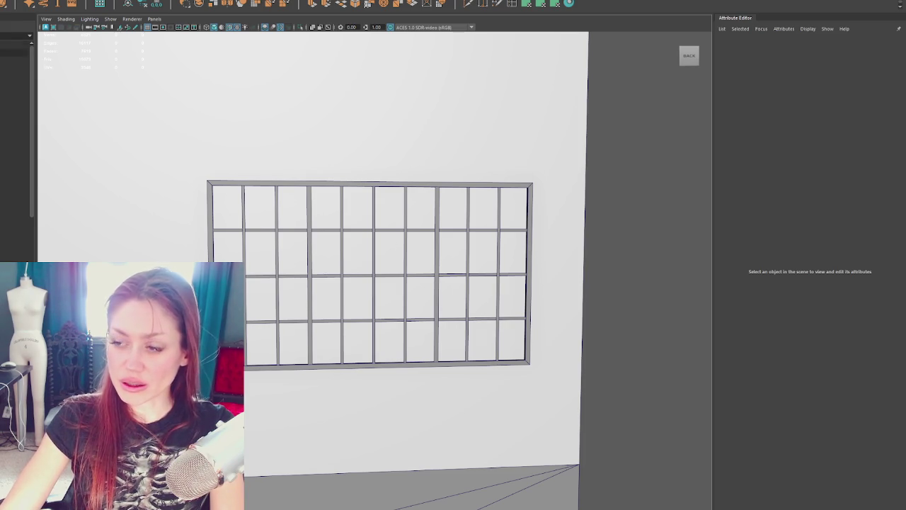
Move the small cube to the window, lower it as a thin slab and push it off the wall.
click(495, 283)
scroll(496, 283, down, 3)
alt+drag(522, 285, 381, 284)
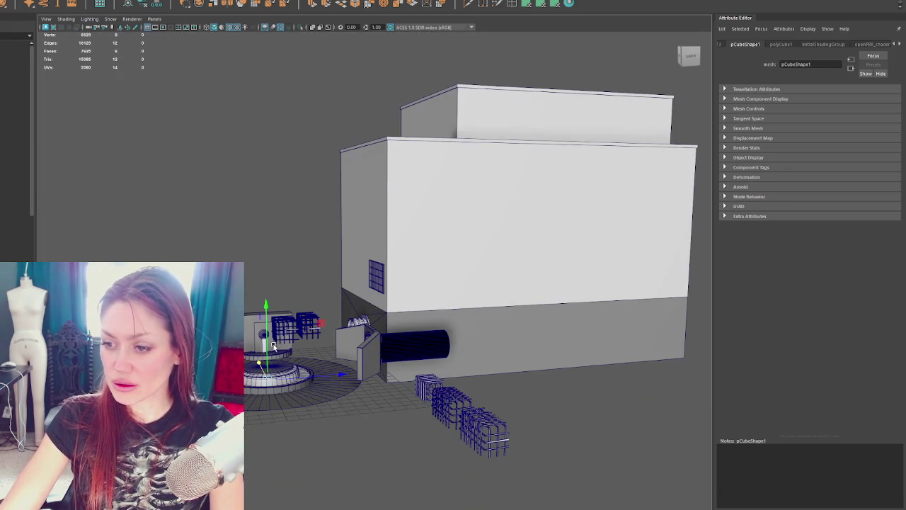
drag(289, 291, 362, 279)
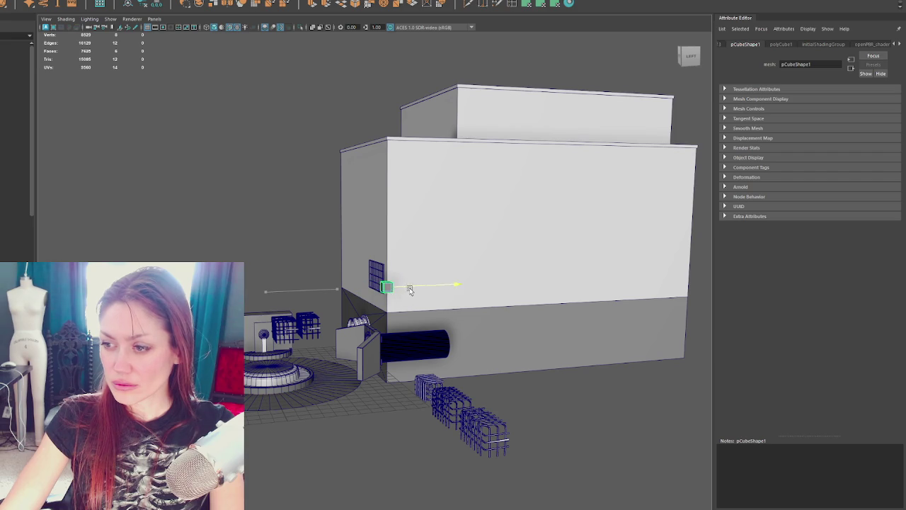
key(f)
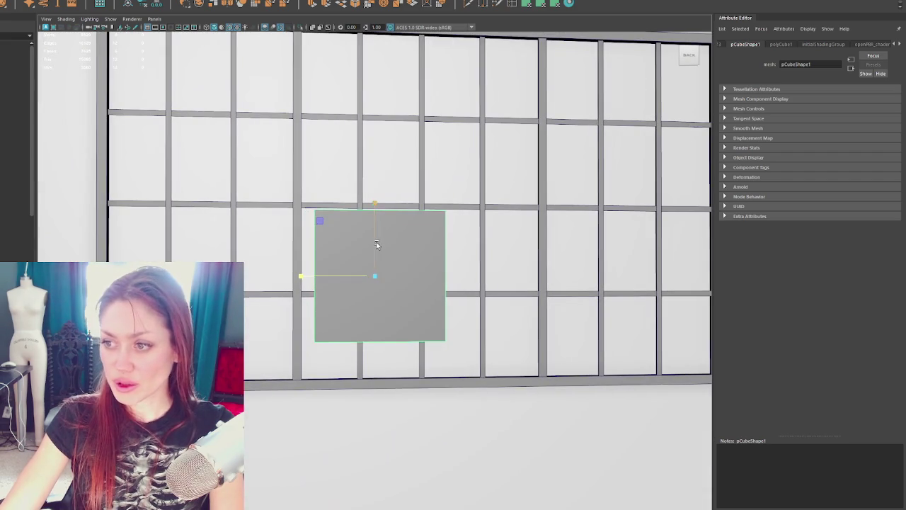
scroll(375, 262, down, 3)
mouse_move(418, 314)
alt+mouse_down()
mouse_move(345, 278)
mouse_move(372, 276)
mouse_move(394, 363)
mouse_move(344, 274)
mouse_move(425, 273)
alt+mouse_up()
key(w)
scroll(394, 363, up, 3)
right_drag(542, 259, 556, 261)
Slide the slab under the window's bottom edge and stretch it across the window width.
click(410, 267)
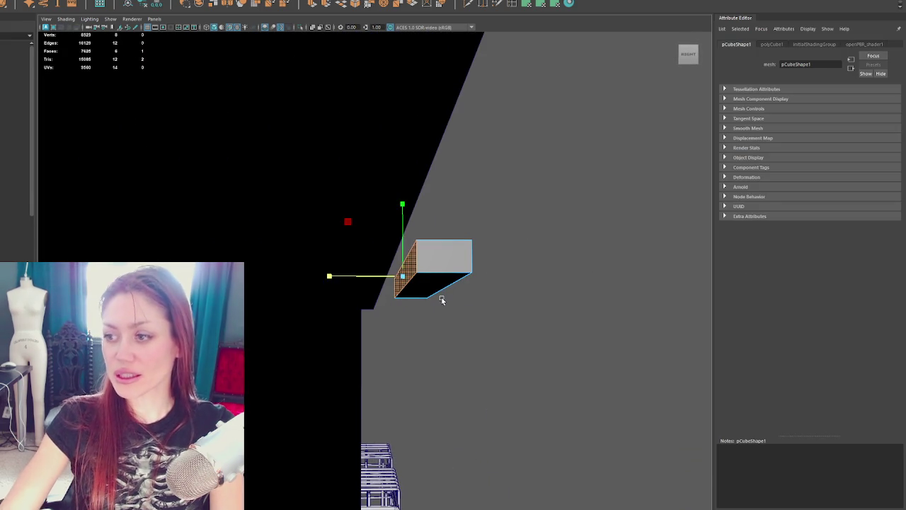
alt+drag(568, 144, 421, 253)
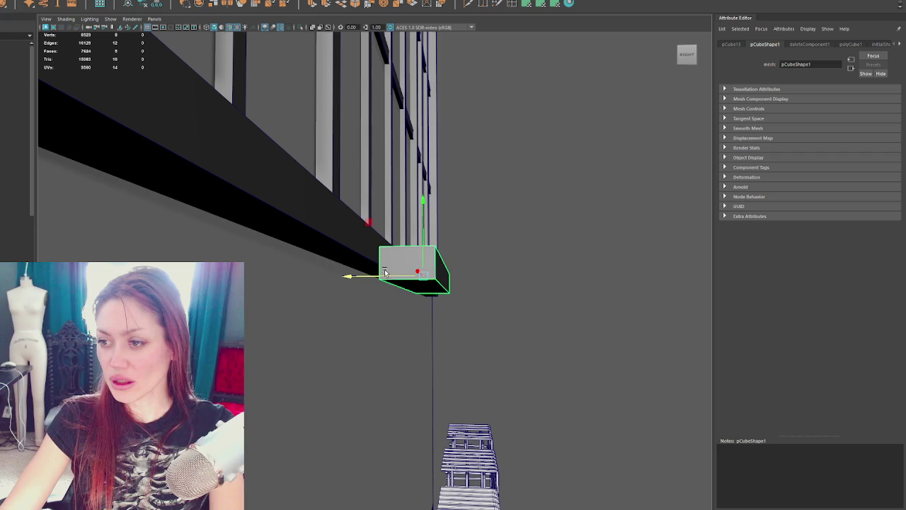
mouse_move(386, 276)
mouse_down()
mouse_move(333, 281)
mouse_move(380, 237)
mouse_up()
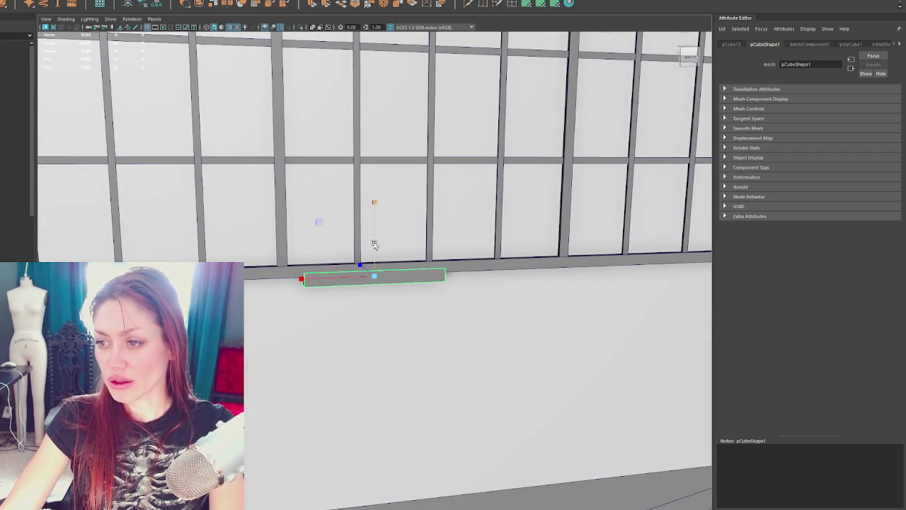
scroll(381, 238, down, 5)
drag(279, 288, 291, 278)
click(321, 279)
scroll(322, 279, down, 3)
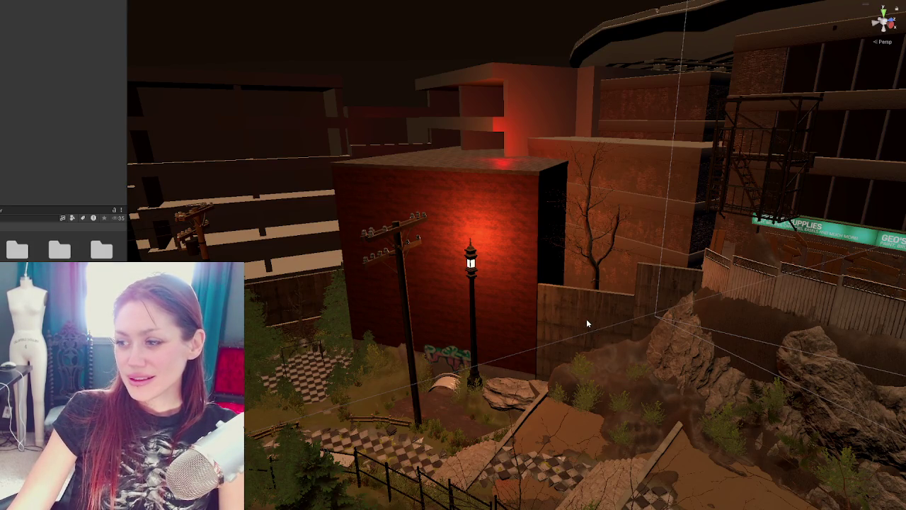
Zoom in level with the red brick warehouse wall and select it.
scroll(586, 319, up, 3)
scroll(586, 323, up, 2)
right_drag(602, 323, 465, 279)
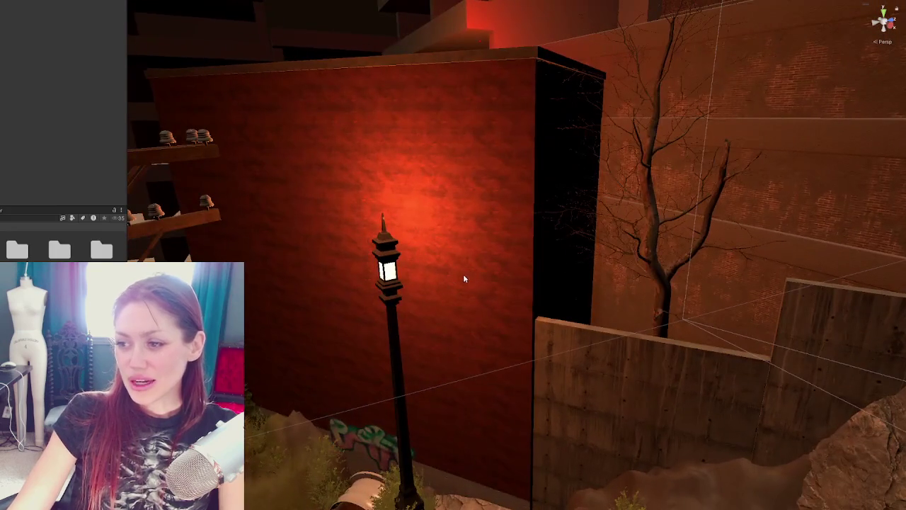
click(505, 339)
scroll(549, 288, up, 3)
scroll(567, 347, up, 3)
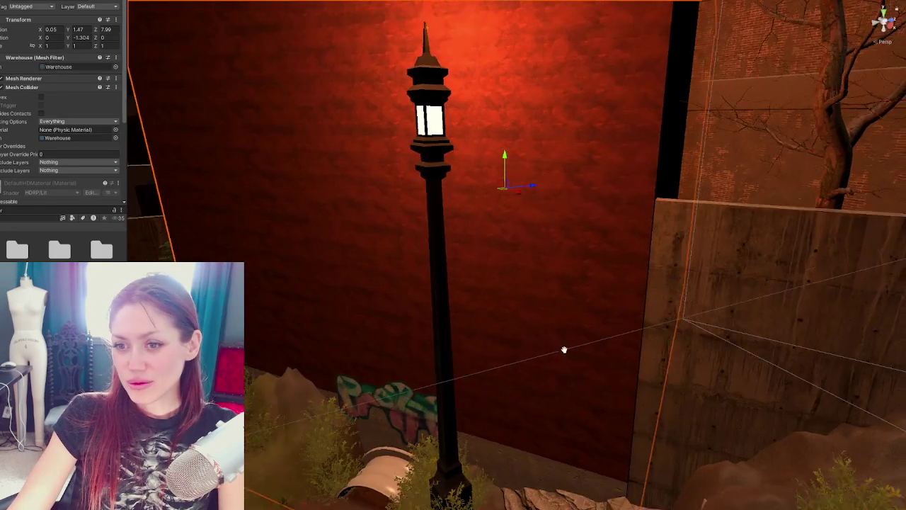
scroll(558, 329, up, 3)
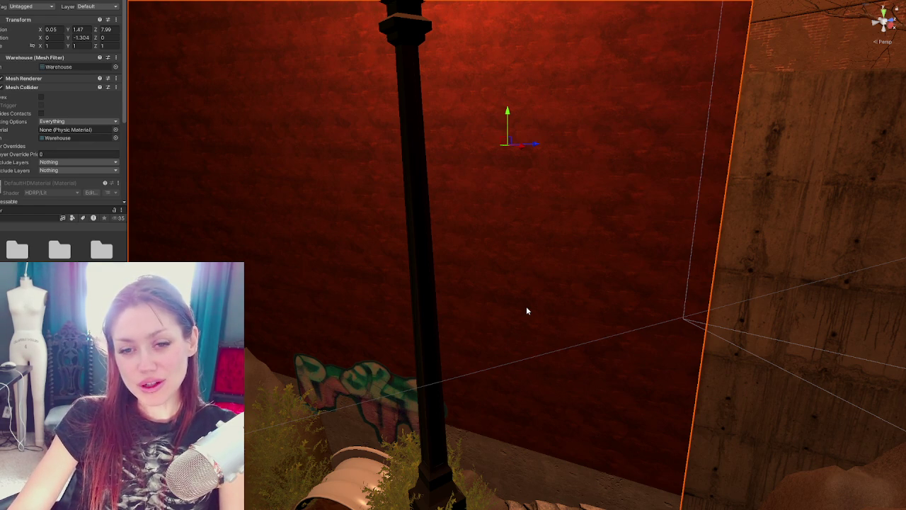
Collapse and re-expand the warehouse's Mesh Collider, then pan along the wall toward the lamp post.
click(65, 88)
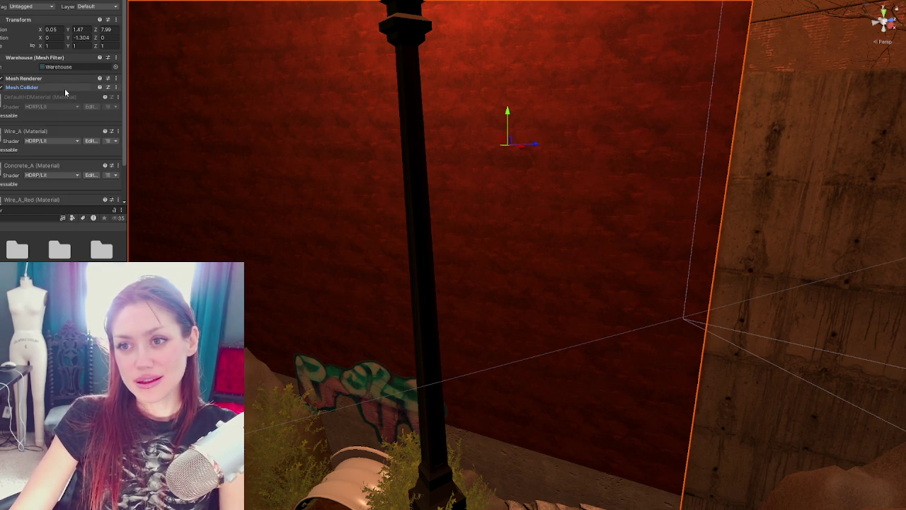
click(65, 88)
mouse_move(443, 202)
middle_down()
mouse_move(501, 192)
mouse_move(530, 215)
middle_up()
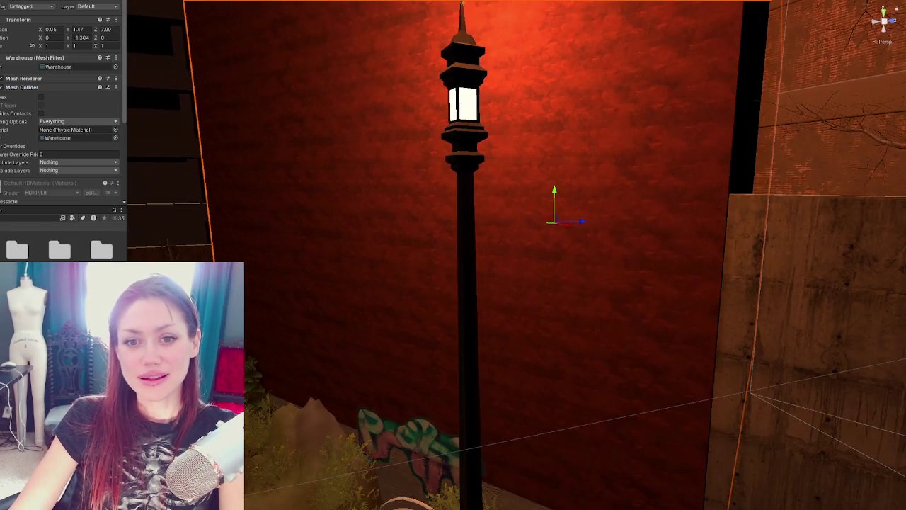
mouse_move(221, 156)
middle_down()
mouse_move(382, 217)
mouse_move(360, 215)
middle_up()
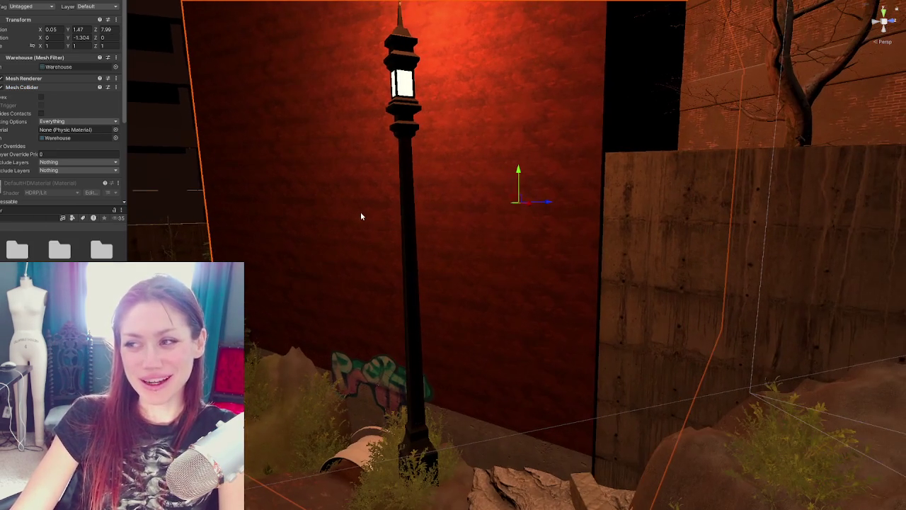
mouse_move(177, 229)
middle_down()
mouse_move(435, 307)
mouse_move(356, 208)
mouse_move(168, 225)
middle_up()
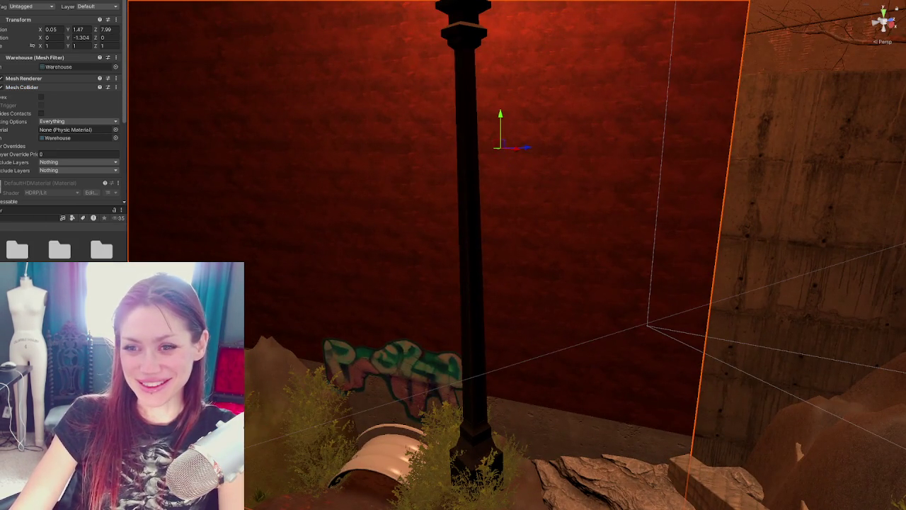
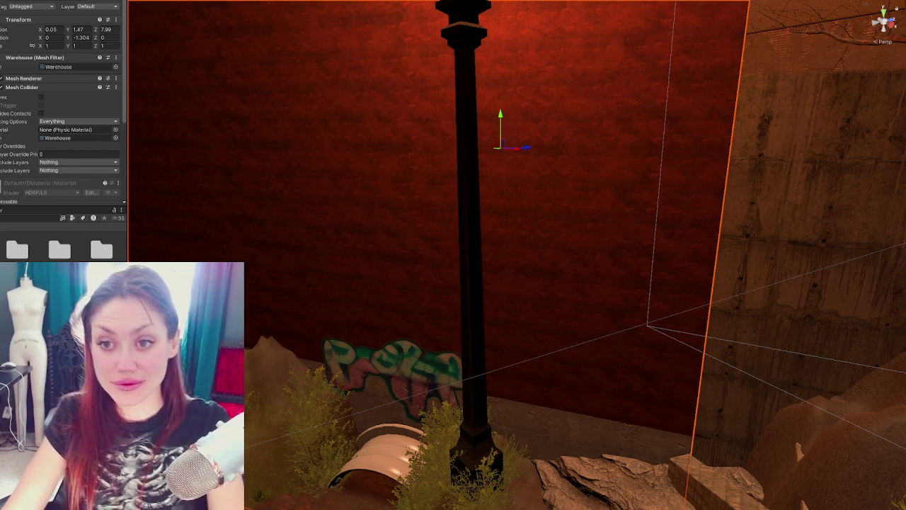
Turn Grate1 to face forward and move it down over the pipe opening.
click(347, 319)
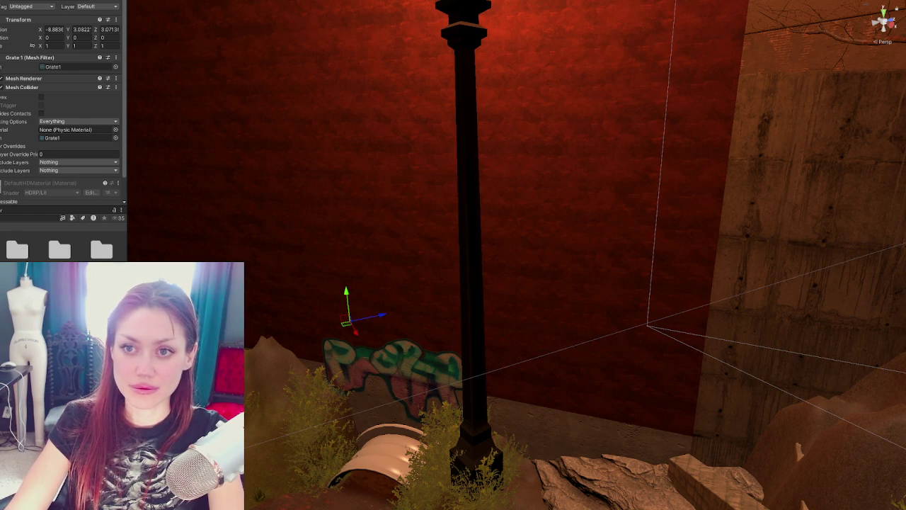
key(e)
drag(382, 322, 405, 332)
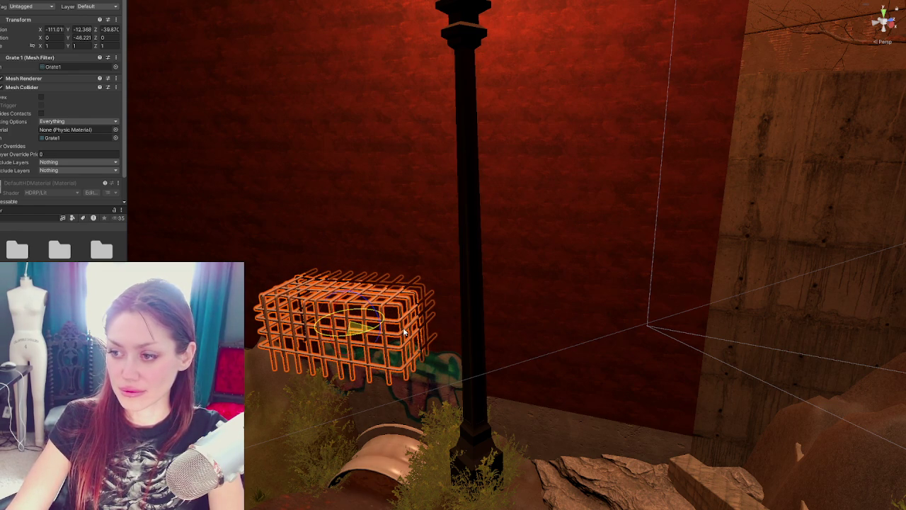
key(w)
mouse_move(351, 311)
mouse_down()
mouse_move(359, 418)
mouse_move(375, 473)
mouse_move(409, 447)
mouse_up()
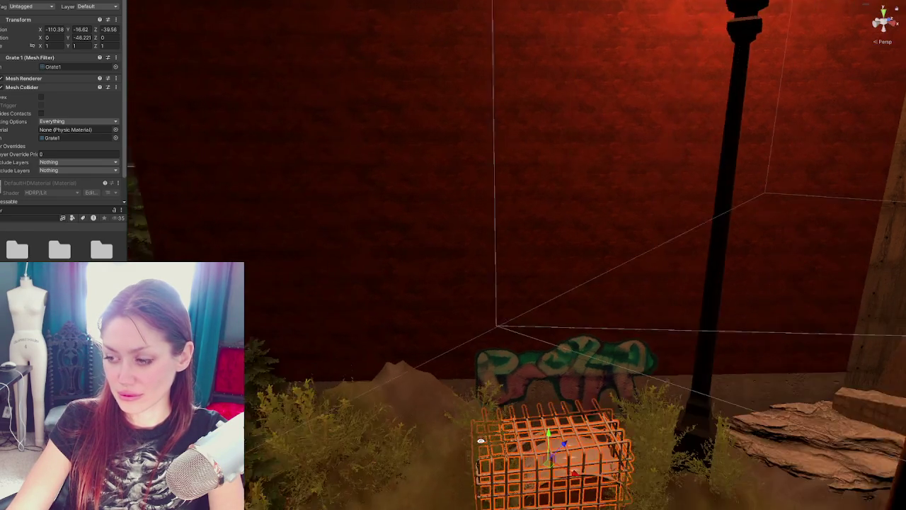
right_drag(408, 446, 526, 370)
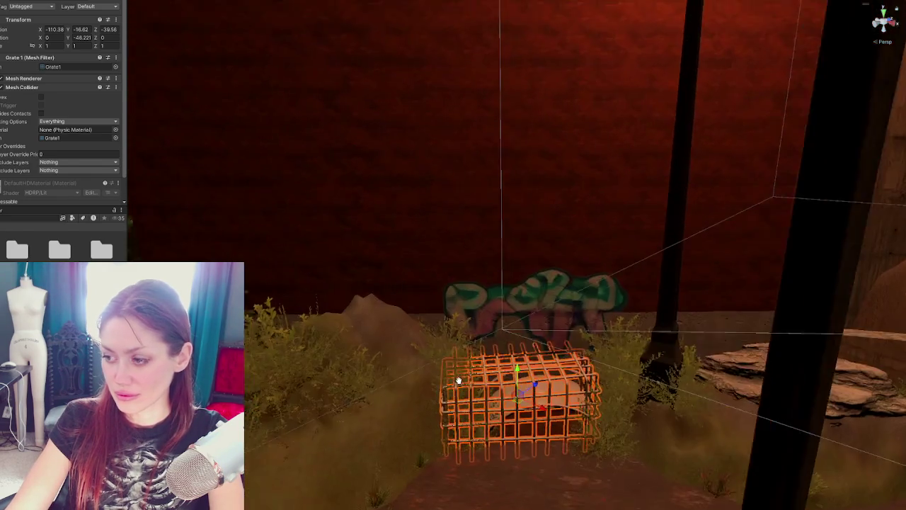
drag(526, 369, 546, 359)
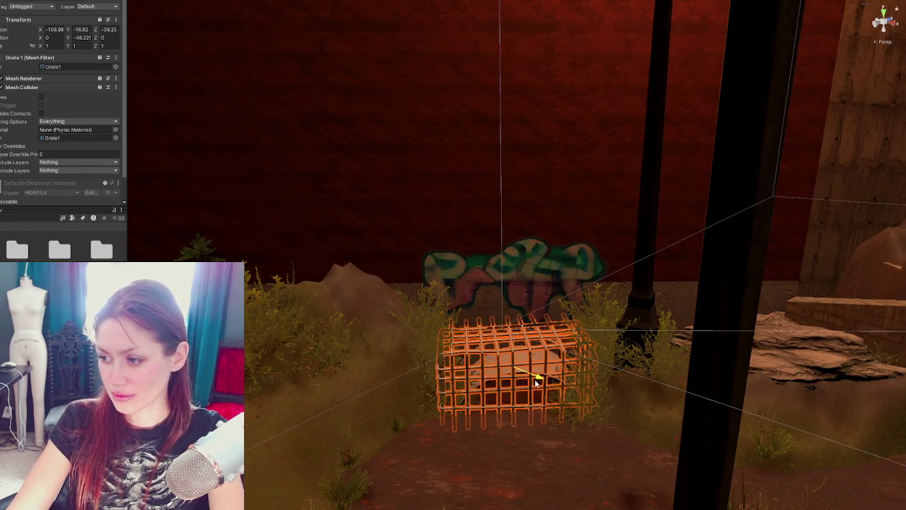
Scale the cage up slightly to about 1.04 and select the warehouse wall.
key(r)
mouse_move(514, 369)
mouse_down()
mouse_move(542, 378)
mouse_move(526, 372)
mouse_up()
key(e)
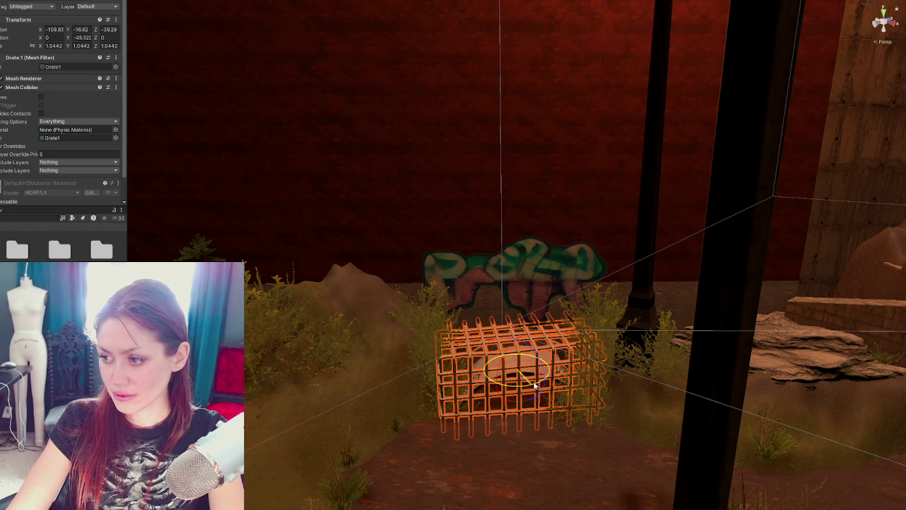
key(w)
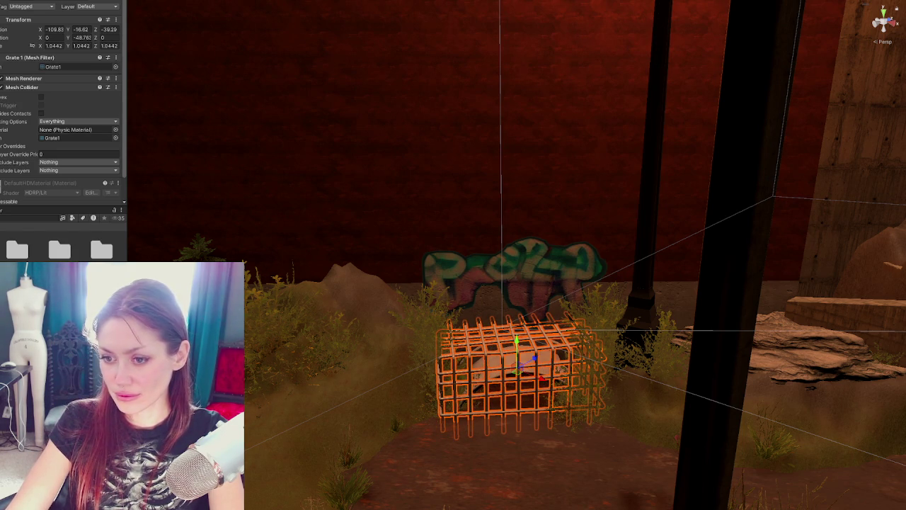
click(464, 153)
scroll(28, 120, down, 5)
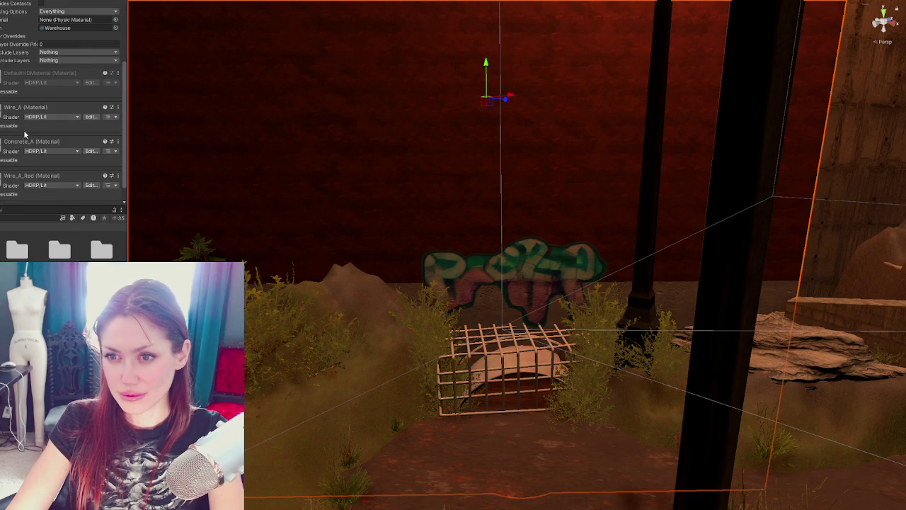
Try dark rusty materials on the cage and a darker material on the pipe arch.
click(10, 217)
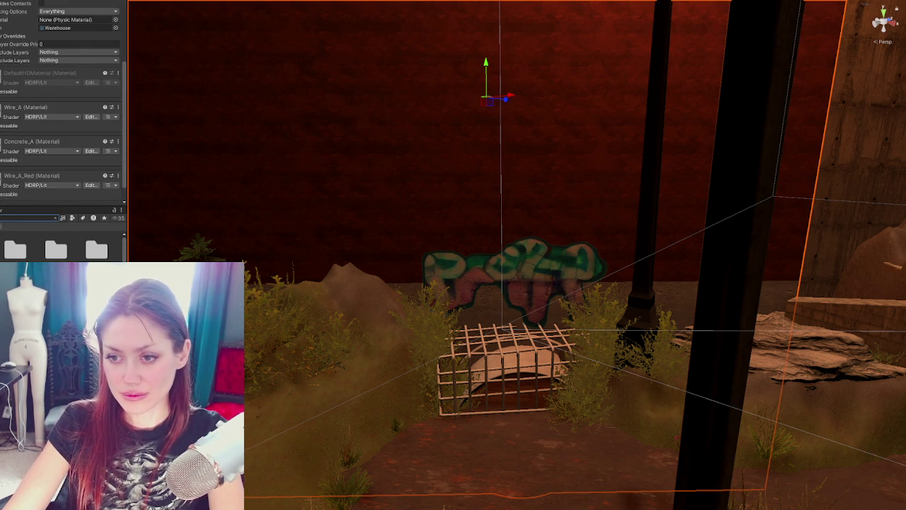
drag(97, 249, 487, 375)
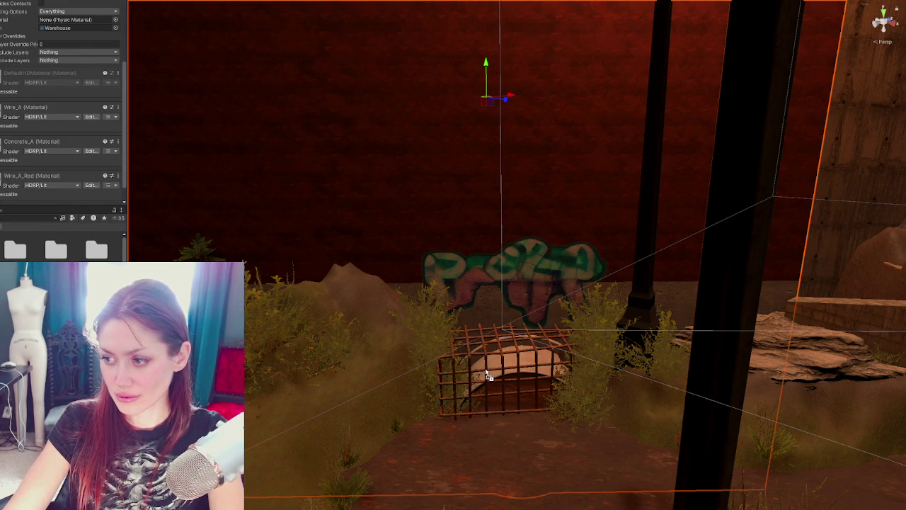
mouse_move(97, 249)
mouse_down()
mouse_move(500, 377)
mouse_move(569, 353)
mouse_move(559, 361)
mouse_up()
mouse_move(96, 297)
mouse_down()
mouse_move(472, 377)
mouse_move(423, 364)
mouse_up()
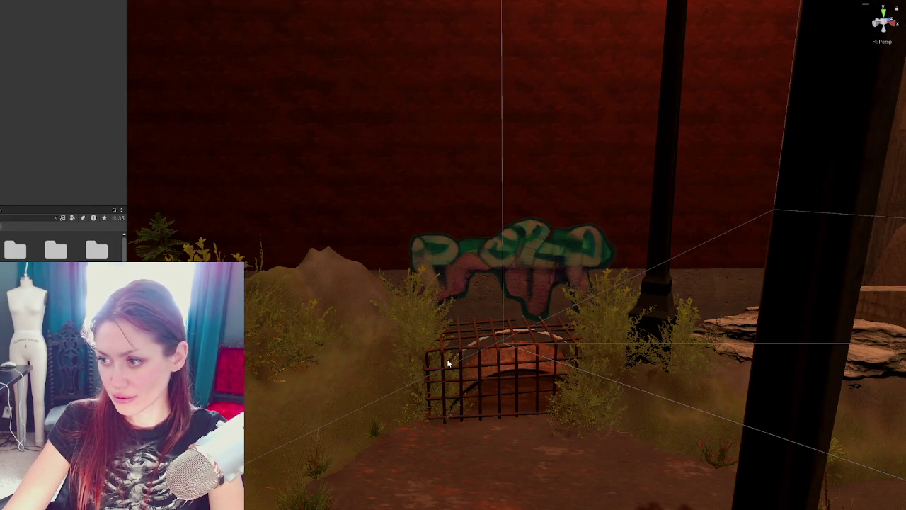
drag(487, 361, 494, 360)
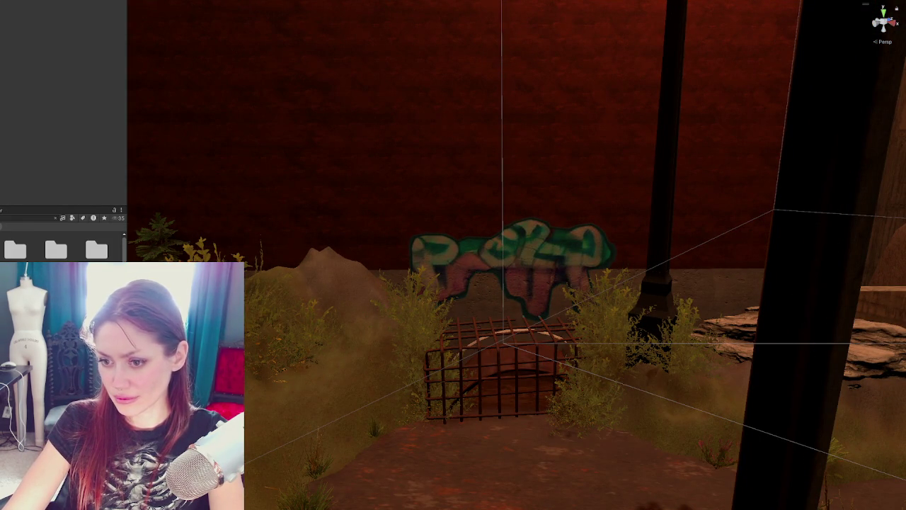
Filter the Project panel to materials and preview Panel4_a-style rusty metals on the cage.
scroll(509, 340, down, 3)
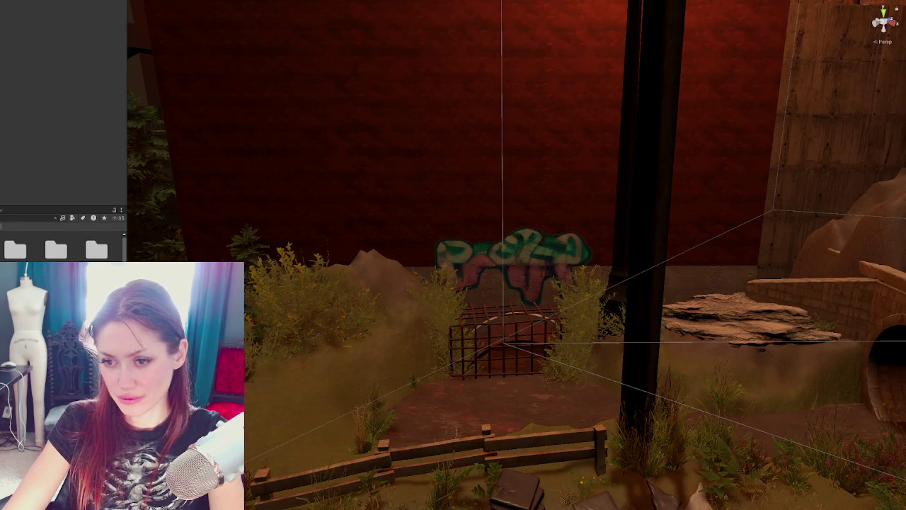
ctrl+scroll(13, 234, up, 2)
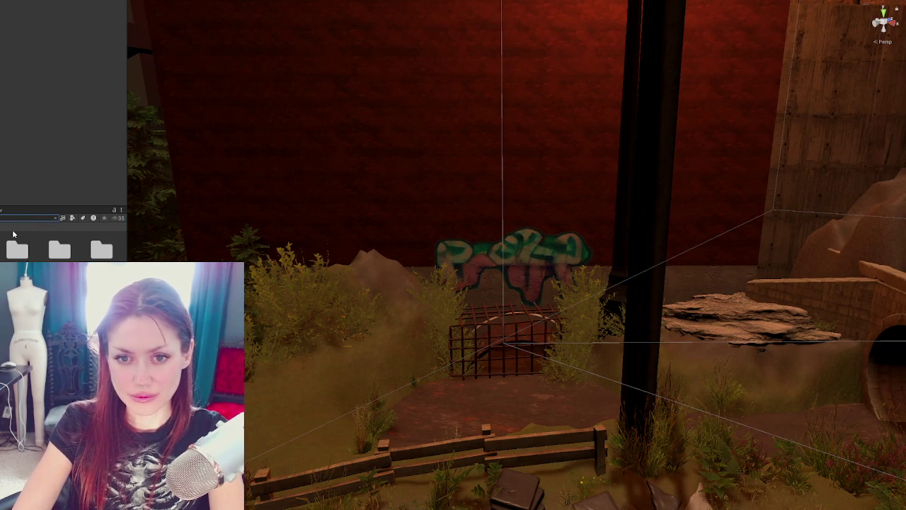
scroll(64, 245, down, 5)
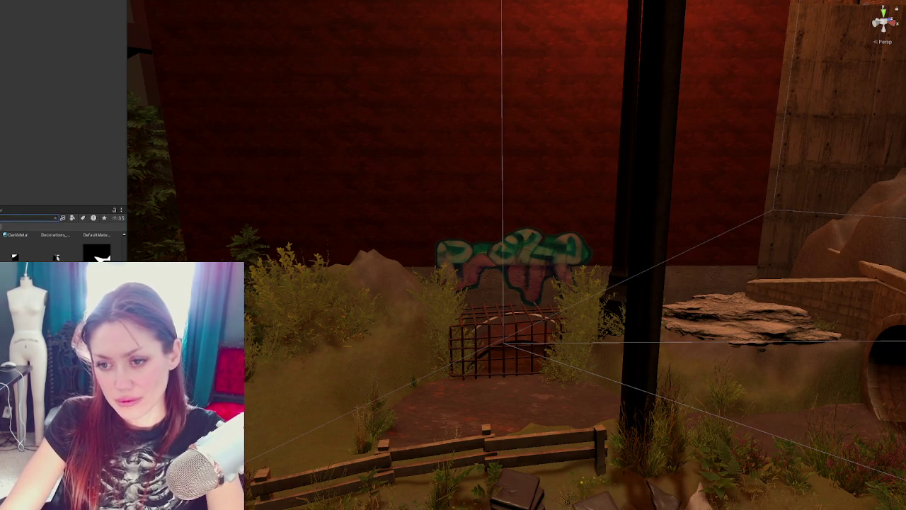
scroll(63, 244, up, 2)
click(72, 218)
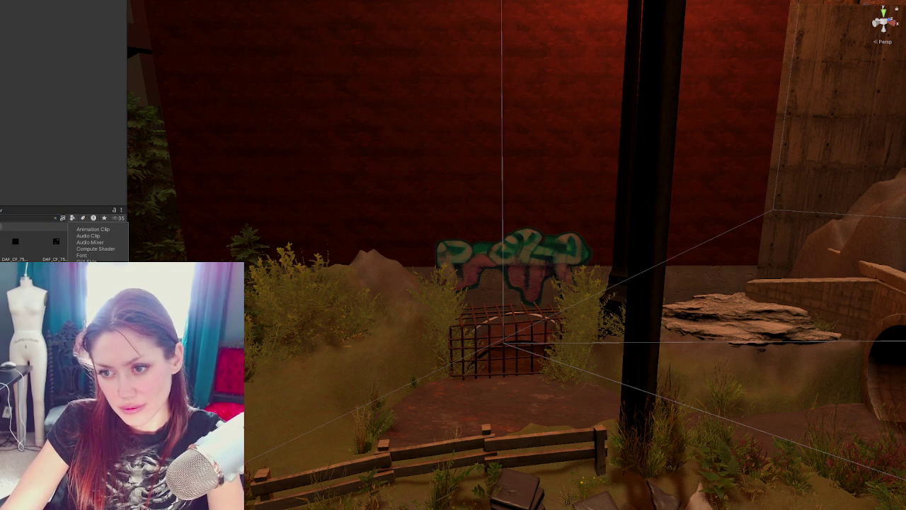
click(92, 268)
click(15, 239)
scroll(63, 244, down, 2)
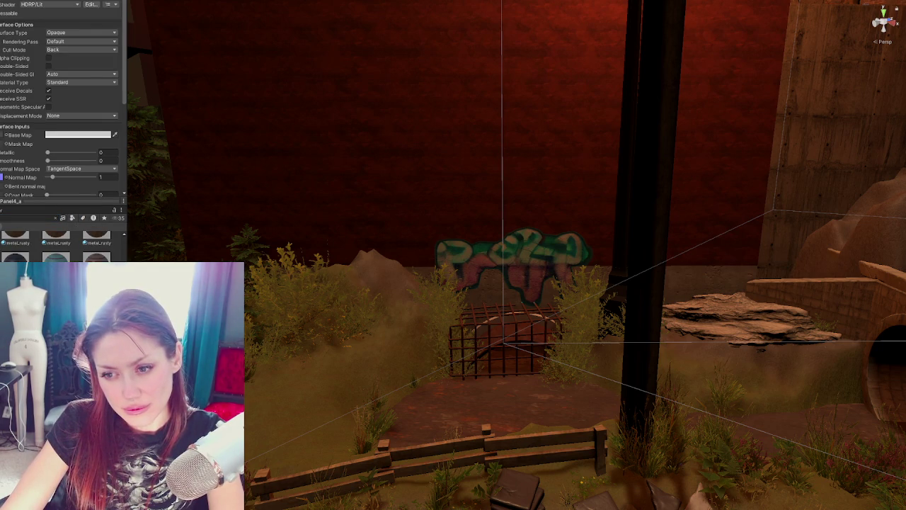
drag(56, 237, 499, 349)
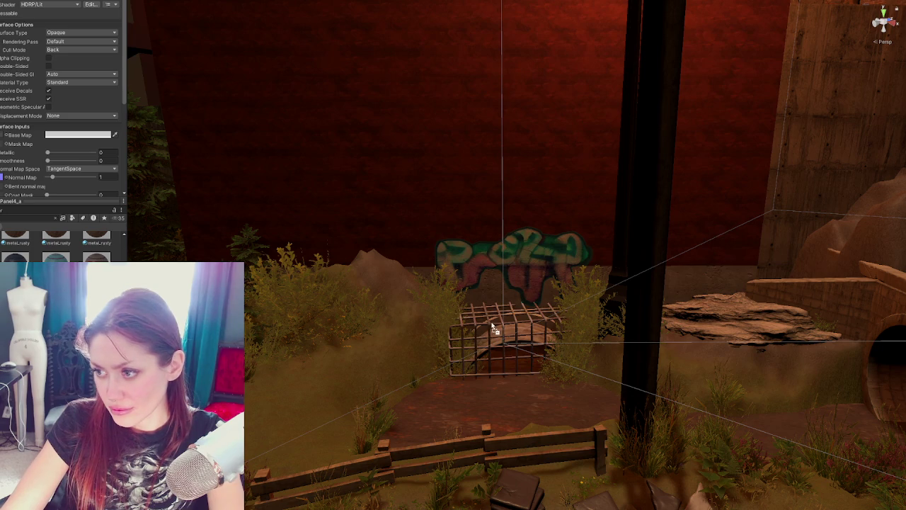
mouse_move(499, 348)
mouse_down()
mouse_move(496, 328)
mouse_move(511, 340)
mouse_move(293, 384)
mouse_up()
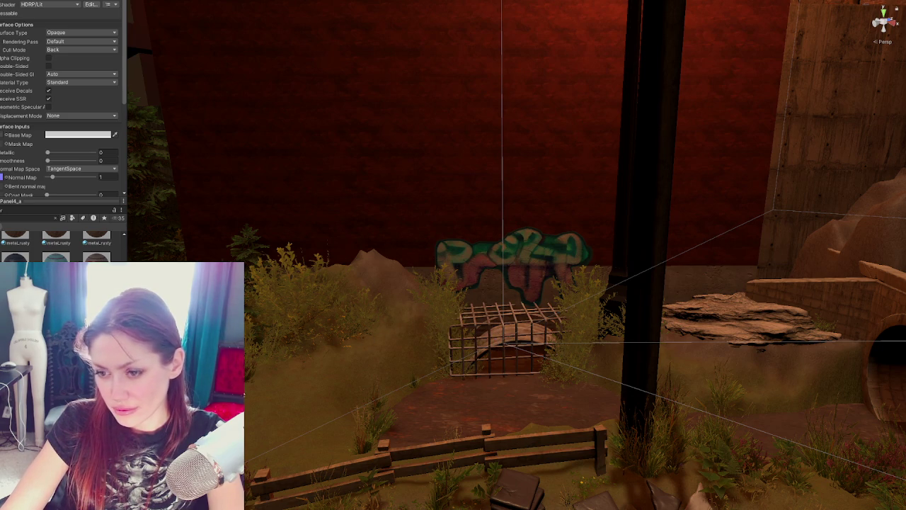
Replace the warehouse wall's red brick with a darker, plainer material.
scroll(511, 401, up, 3)
scroll(512, 401, down, 3)
right_drag(508, 409, 576, 223)
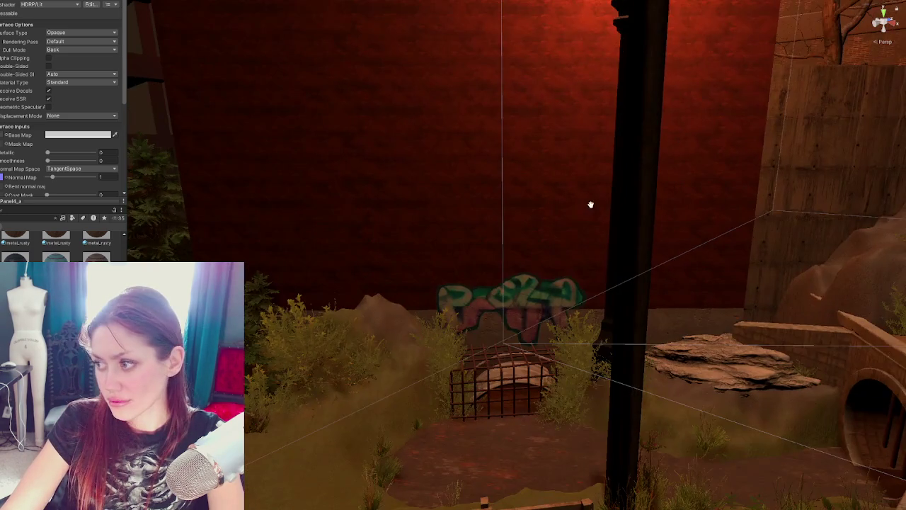
scroll(576, 223, down, 3)
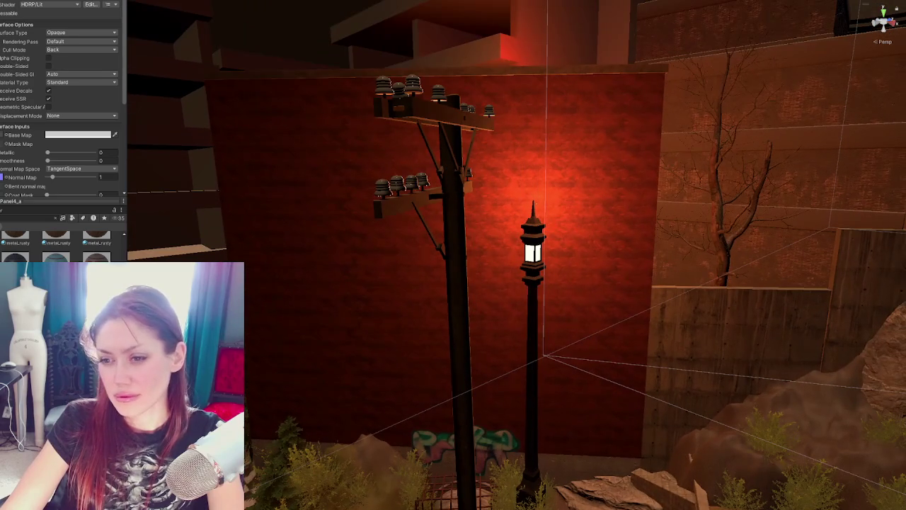
drag(56, 237, 344, 302)
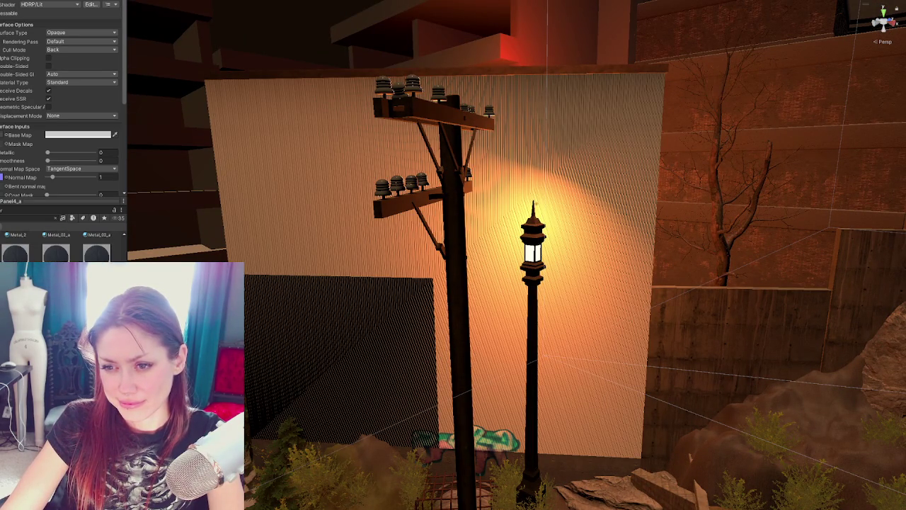
drag(274, 237, 274, 237)
mouse_move(448, 303)
alt+mouse_down()
mouse_move(382, 292)
mouse_move(420, 286)
alt+mouse_up()
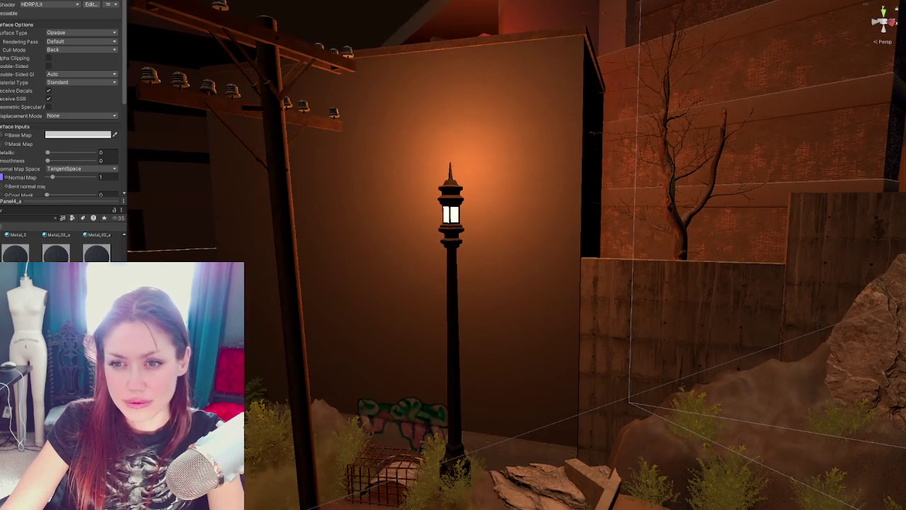
click(586, 258)
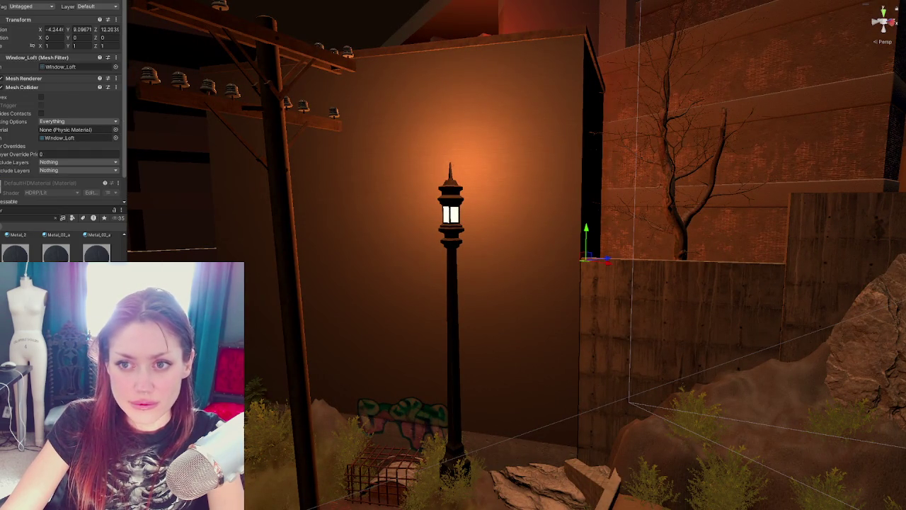
Move a loft window beside the lamp post and pull it forward from the wall.
click(593, 264)
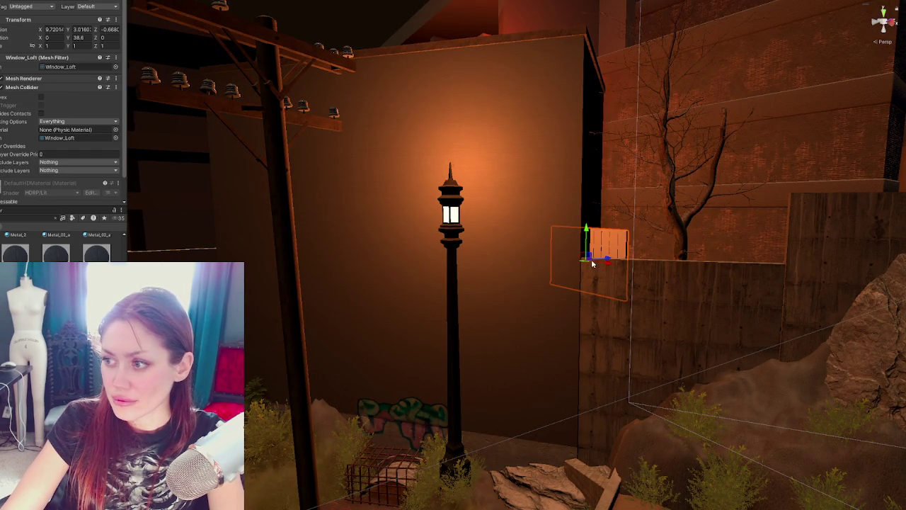
drag(606, 260, 524, 268)
text(6.74)
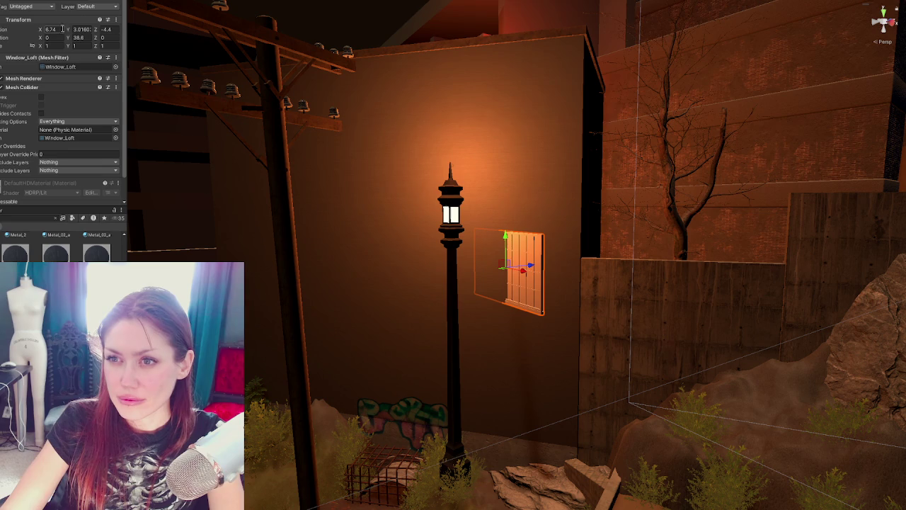
text(0)
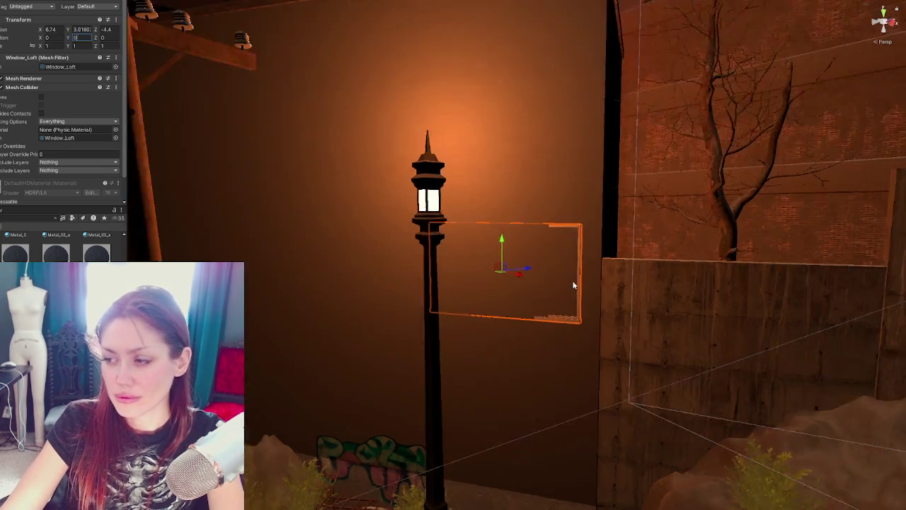
right_drag(495, 297, 527, 316)
drag(371, 374, 369, 369)
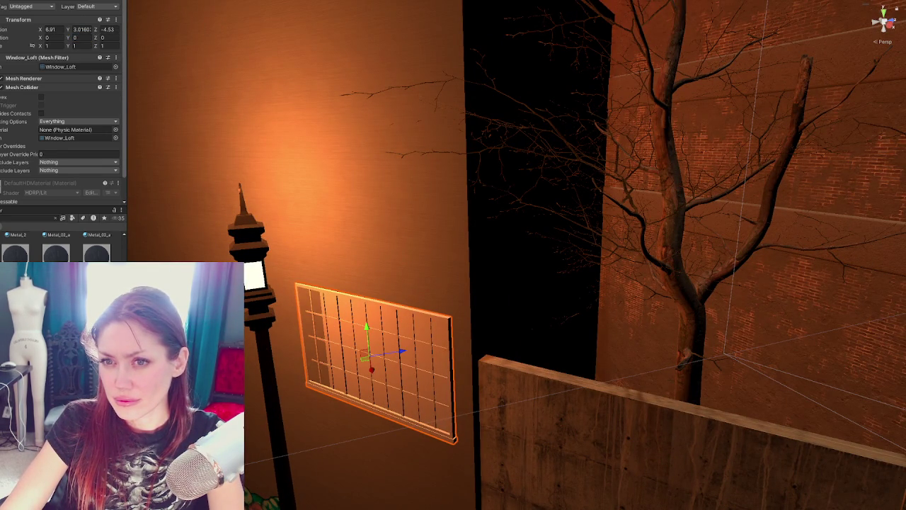
Undo the accidental Y rotation change on the warehouse wall and reselect the window grate.
click(451, 263)
click(85, 38)
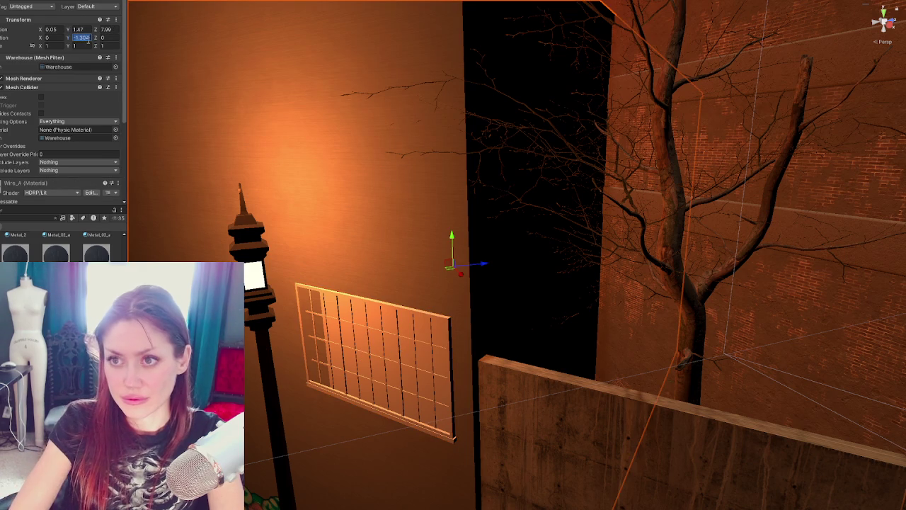
text(0)
key(ctrl+z)
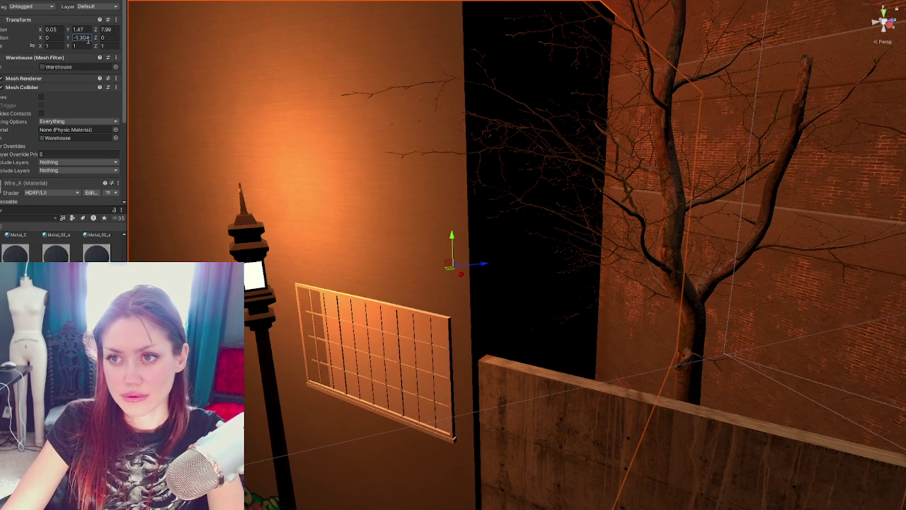
click(340, 333)
key(ctrl+z)
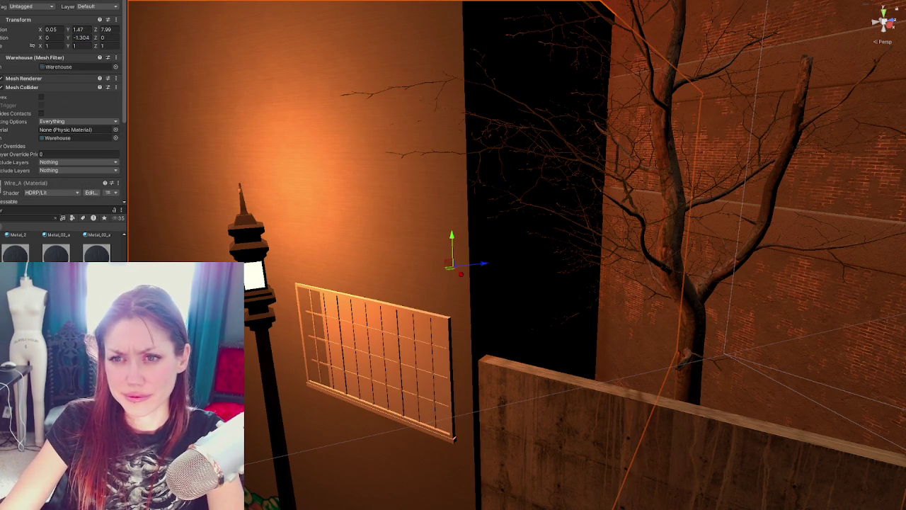
click(84, 38)
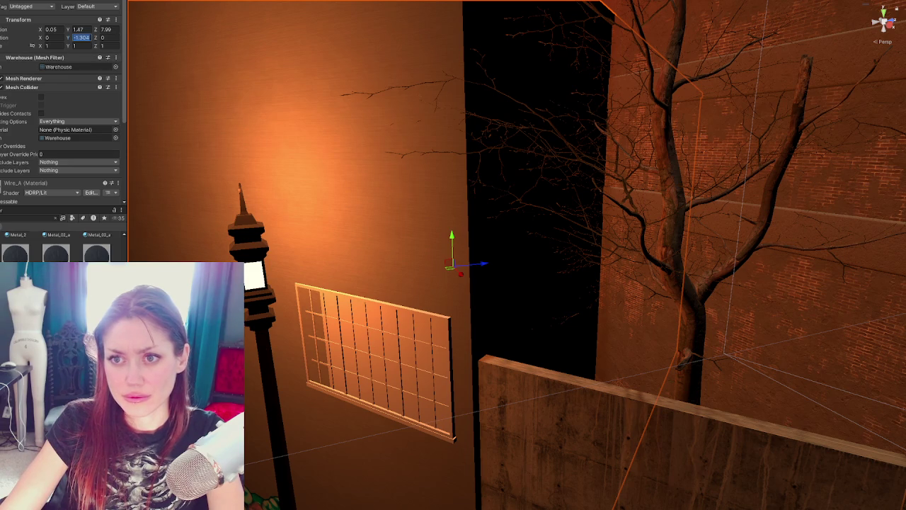
key(ctrl+y)
key(ctrl+y)
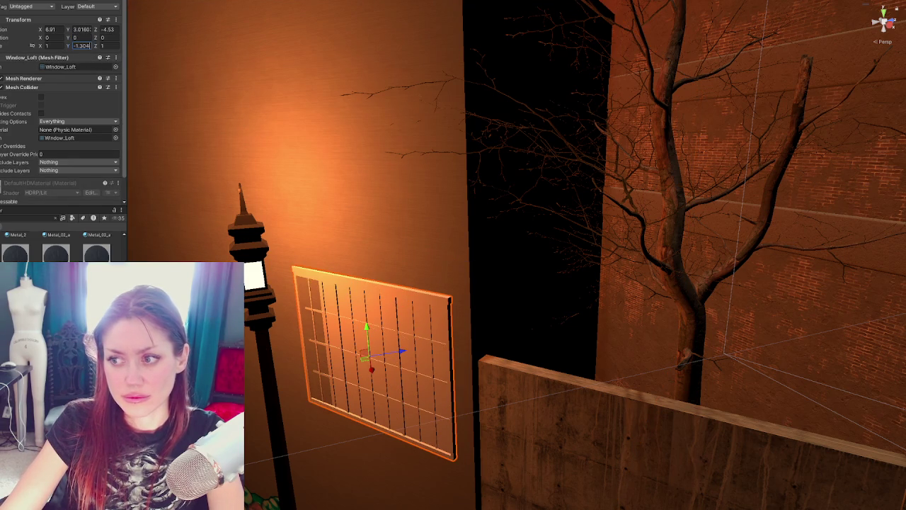
key(ctrl+z)
key(ctrl+z)
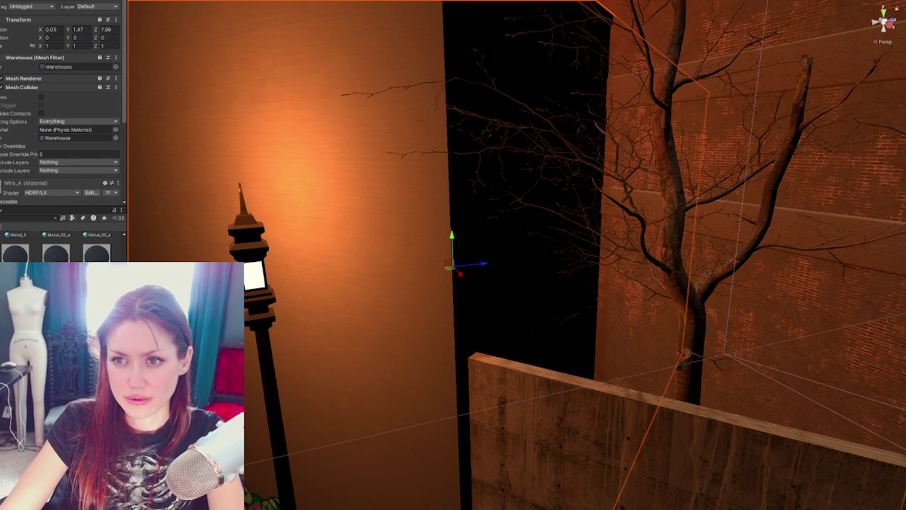
key(ctrl+y)
key(ctrl+y)
key(ctrl+z)
key(e)
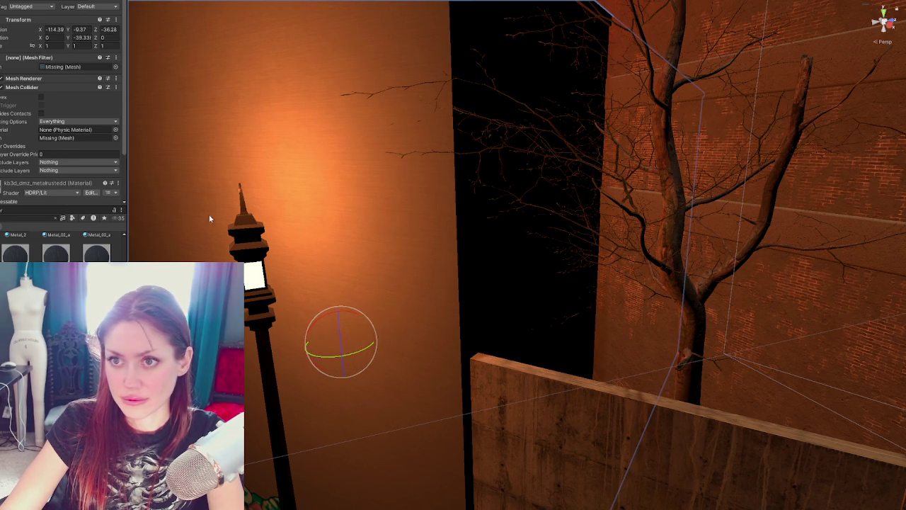
key(ctrl+y)
Pull the window grate forward out of the wall and view it from the side.
key(w)
drag(404, 353, 393, 345)
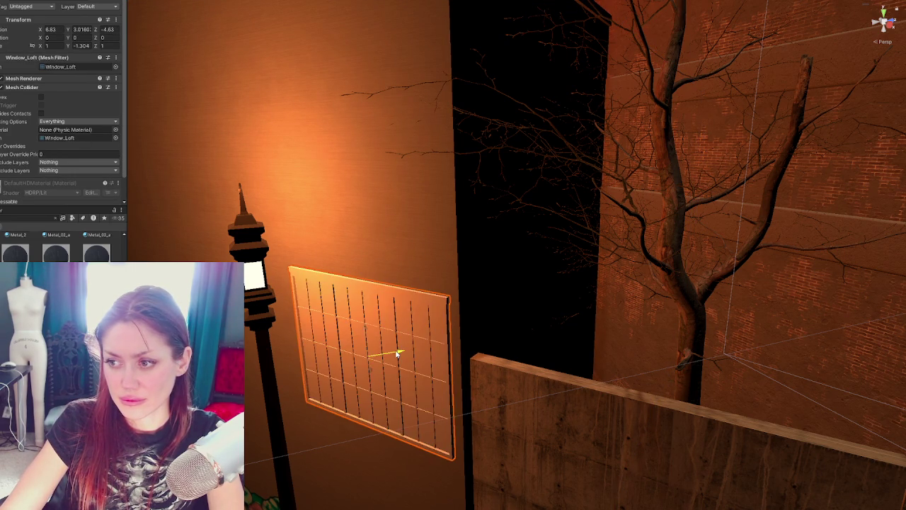
key(e)
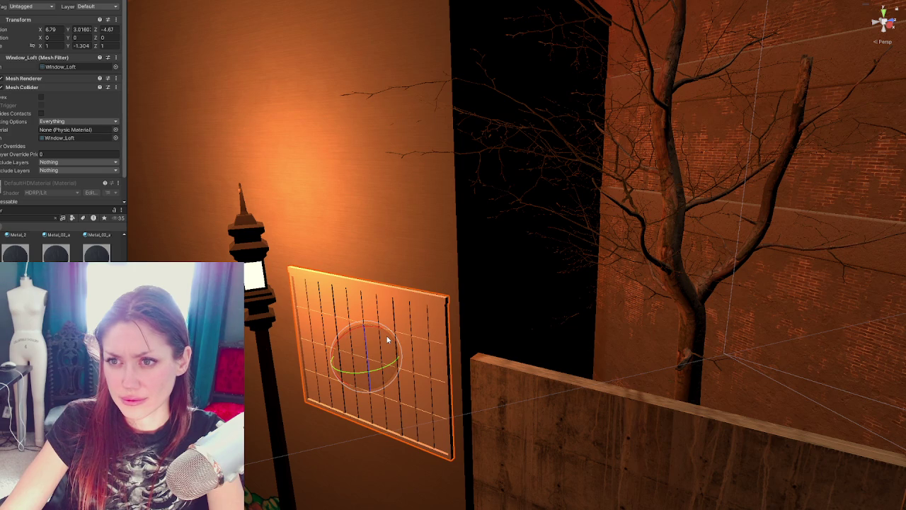
key(f)
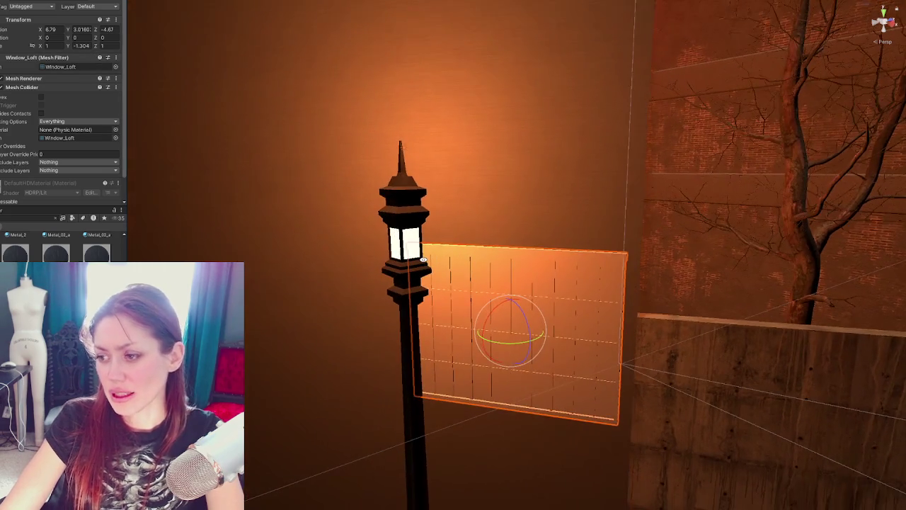
key(w)
mouse_move(423, 261)
alt+mouse_down()
mouse_move(360, 262)
mouse_move(495, 269)
alt+mouse_up()
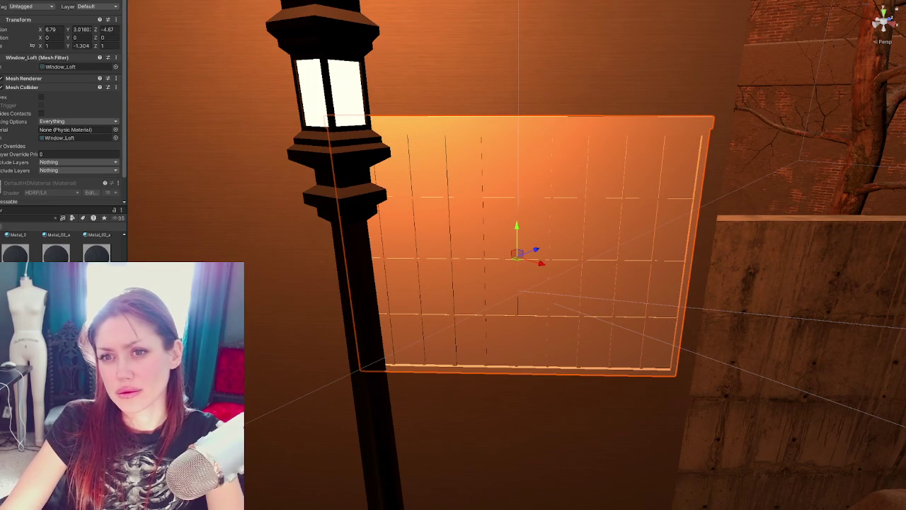
Select the Sewer-Fountain building and isolate it with Shift+H.
click(495, 269)
click(494, 269)
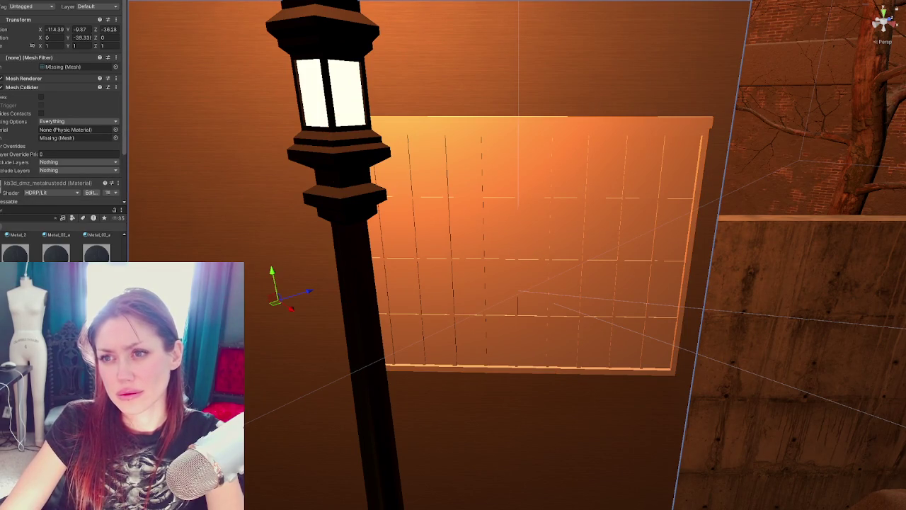
click(495, 269)
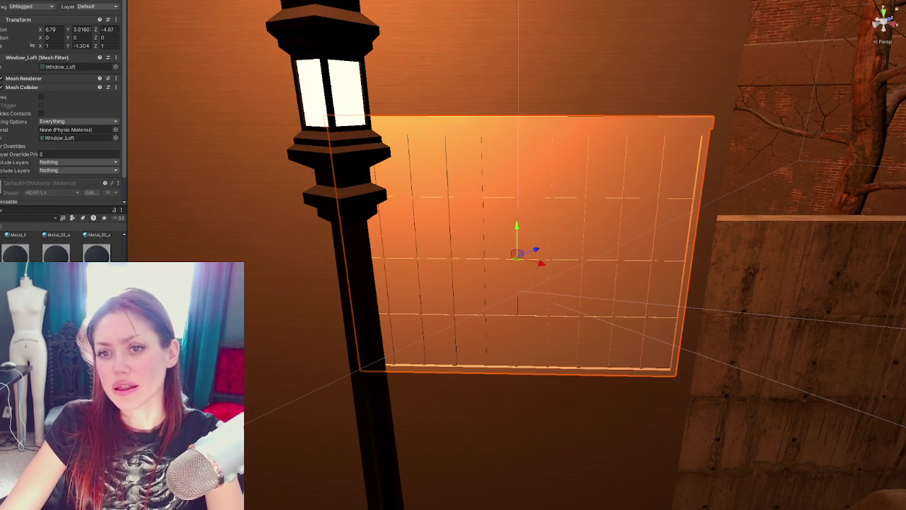
click(495, 269)
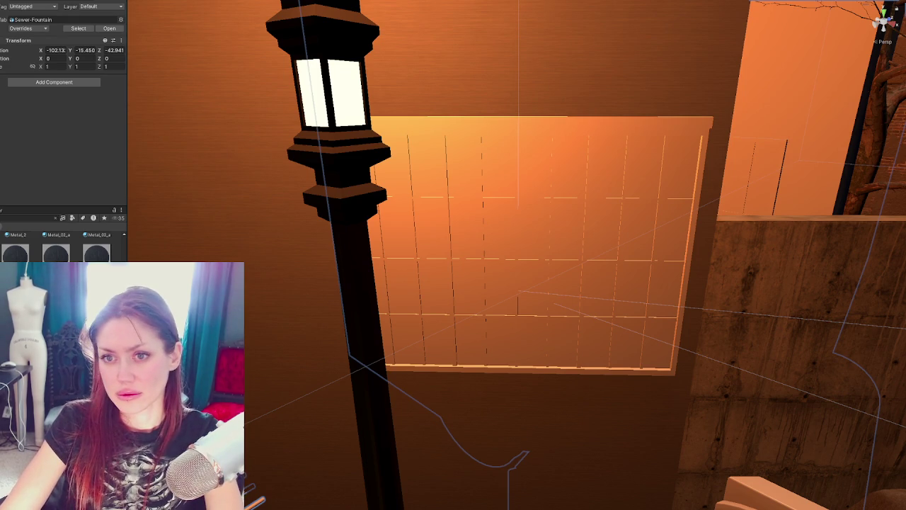
key(shift+h)
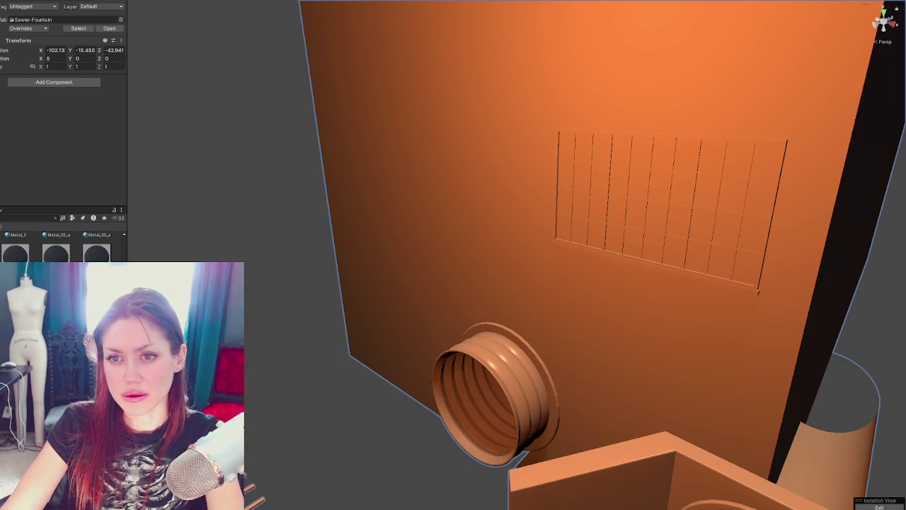
Duplicate the loft window with Ctrl+D and slide the copy left along the wall.
click(666, 213)
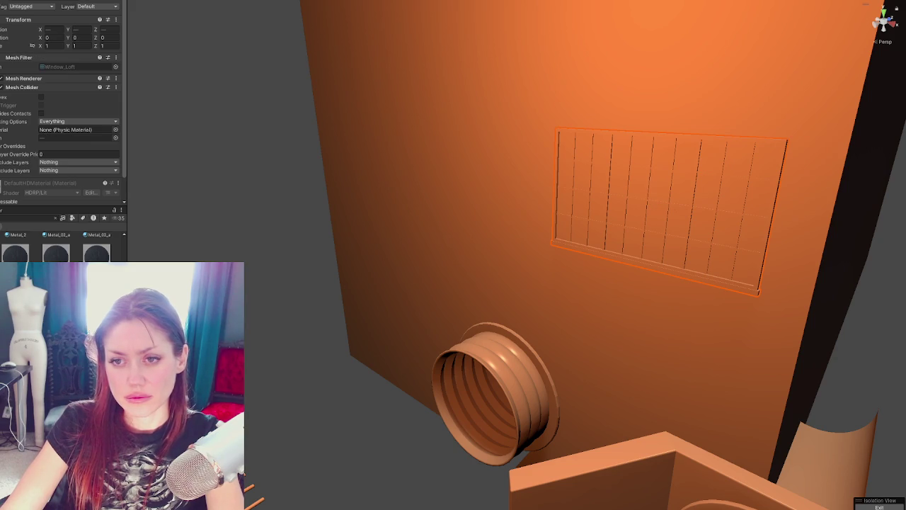
click(714, 212)
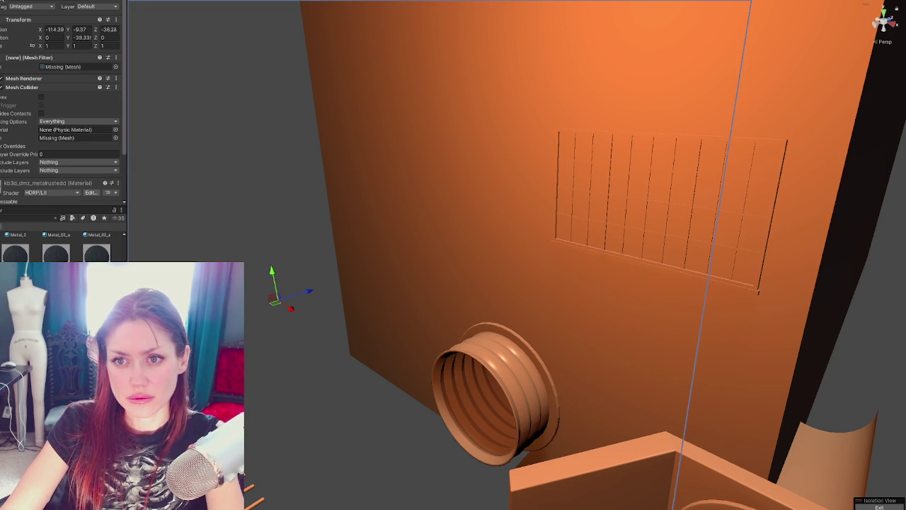
click(607, 247)
right_drag(607, 247, 664, 240)
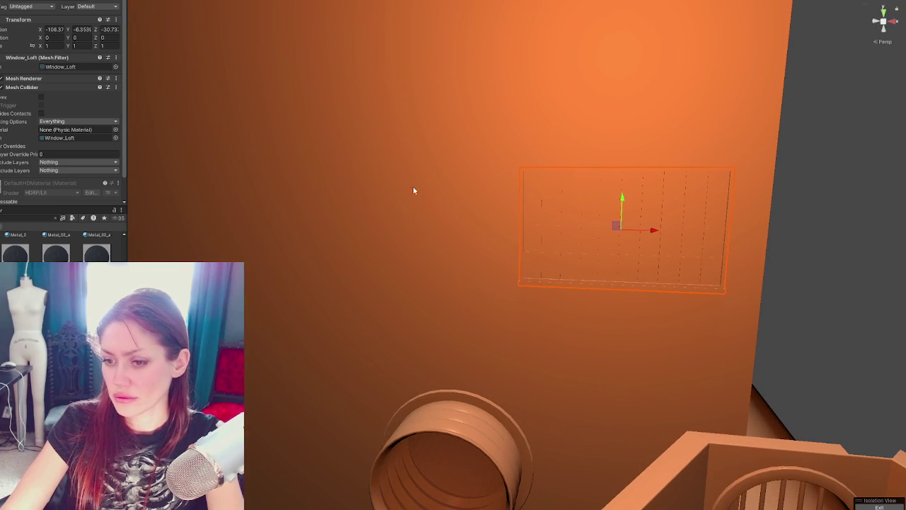
key(ctrl+d)
drag(655, 232, 237, 222)
right_drag(237, 222, 470, 272)
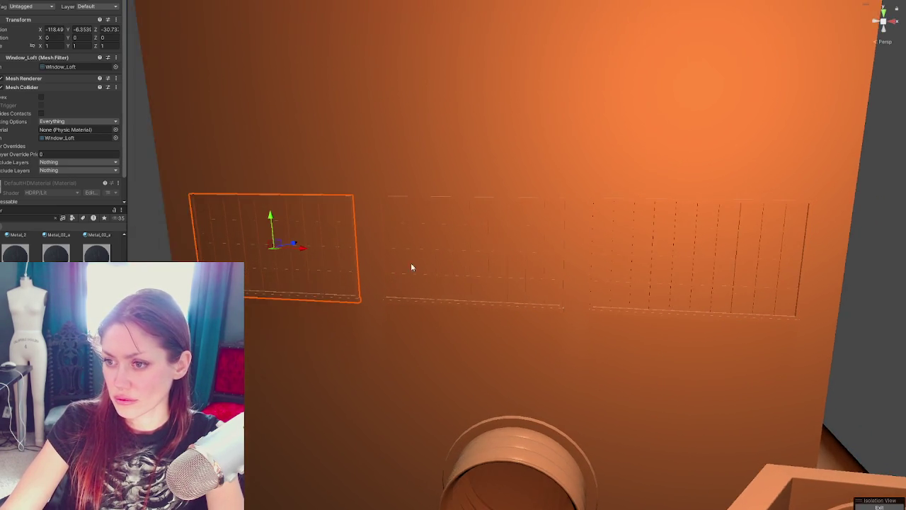
click(471, 272)
scroll(601, 266, down, 1)
Undo the duplication, leaving the single Window_Loft window.
key(ctrl+z)
key(ctrl+z)
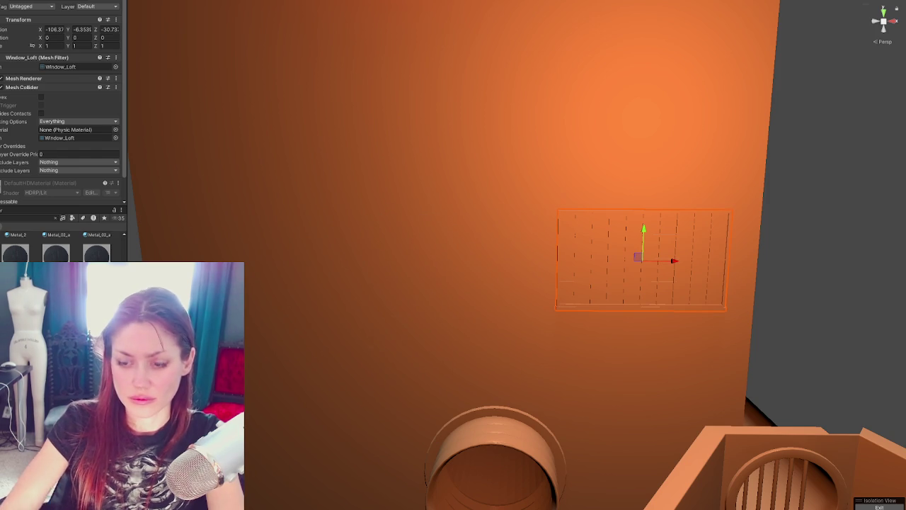
key(ctrl+z)
key(ctrl+y)
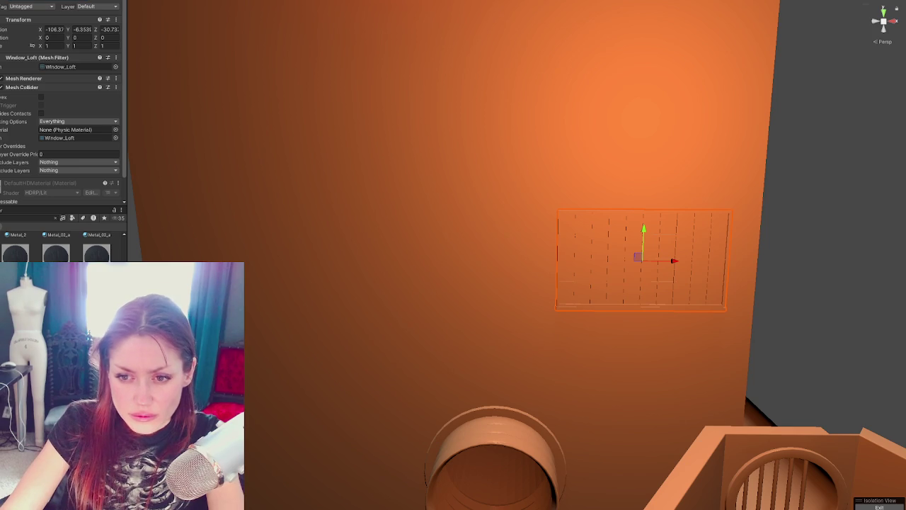
scroll(63, 240, up, 3)
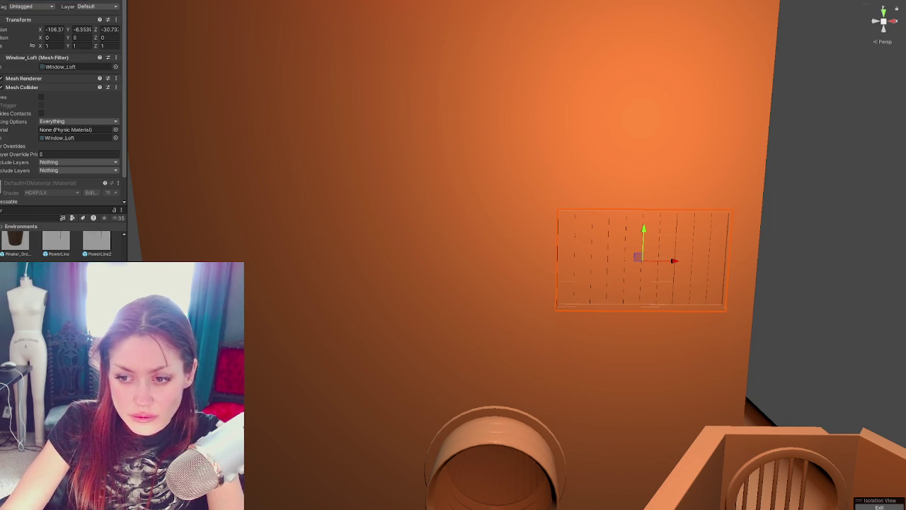
key(ctrl+z)
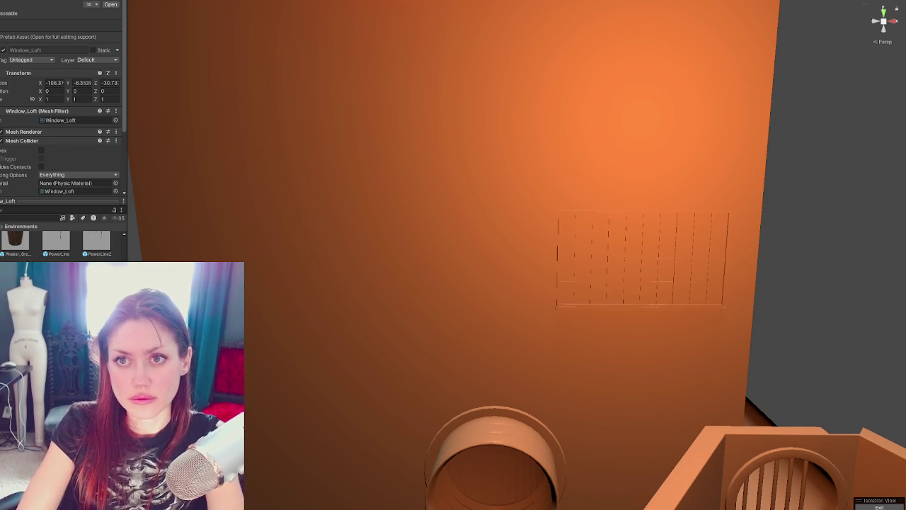
Search the Project for 'broken' and apply the glass material to the loft window.
click(641, 258)
key(f)
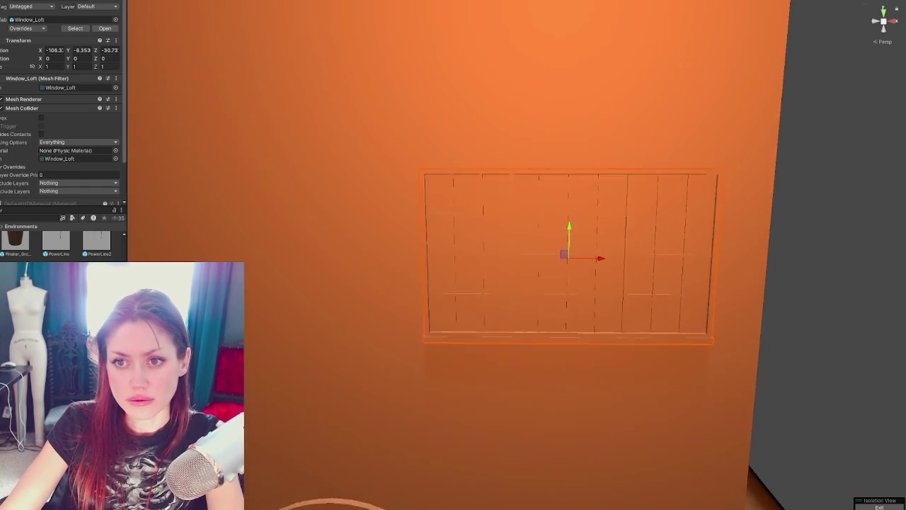
click(32, 218)
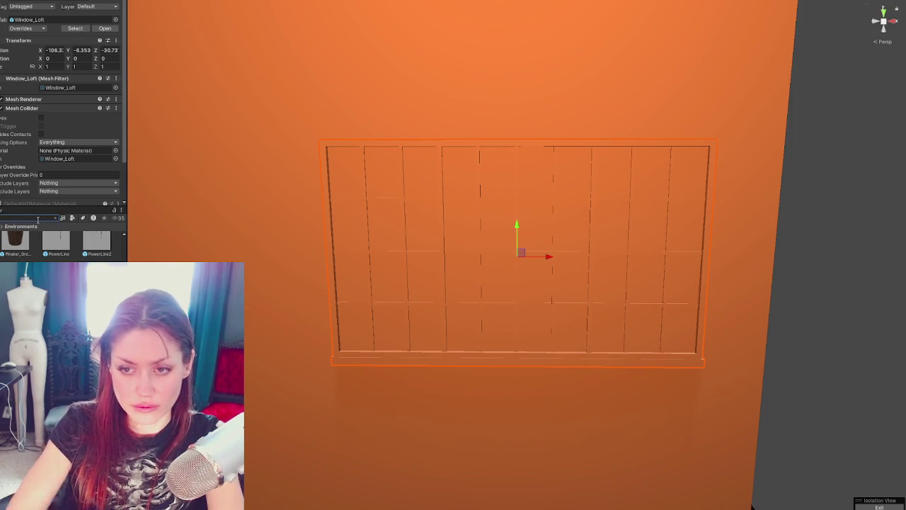
text(broken)
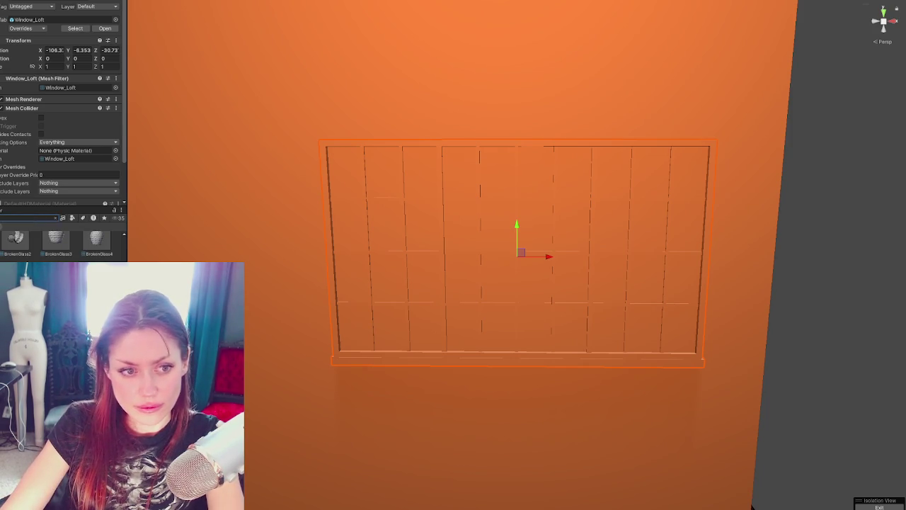
drag(15, 237, 425, 338)
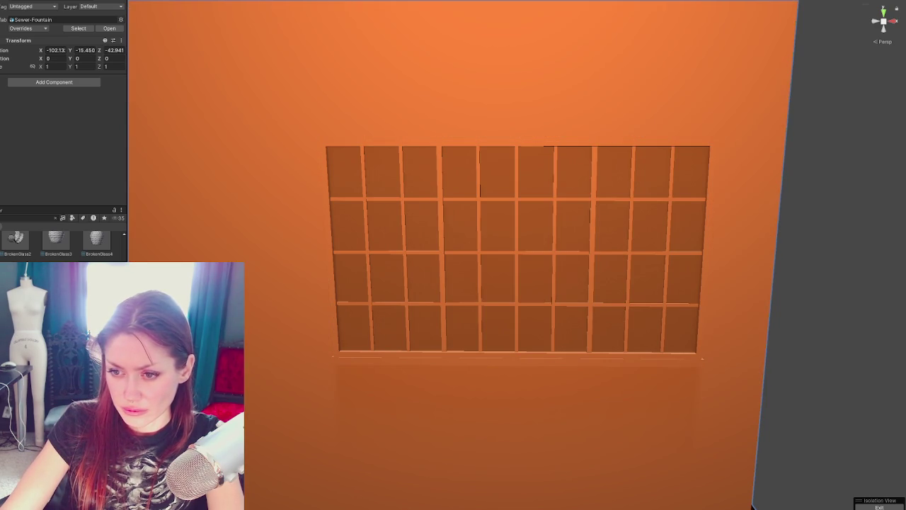
Apply the black Blackbody material to the window panes.
scroll(35, 250, down, 2)
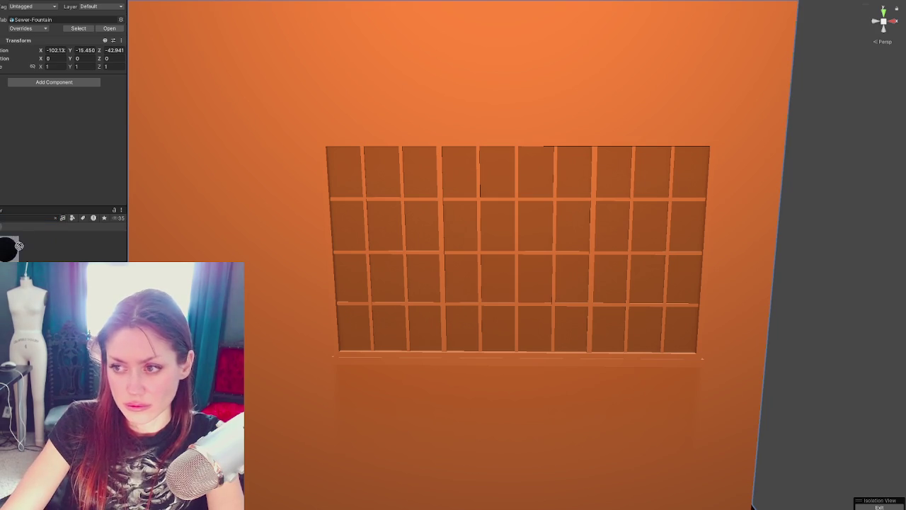
drag(9, 248, 371, 252)
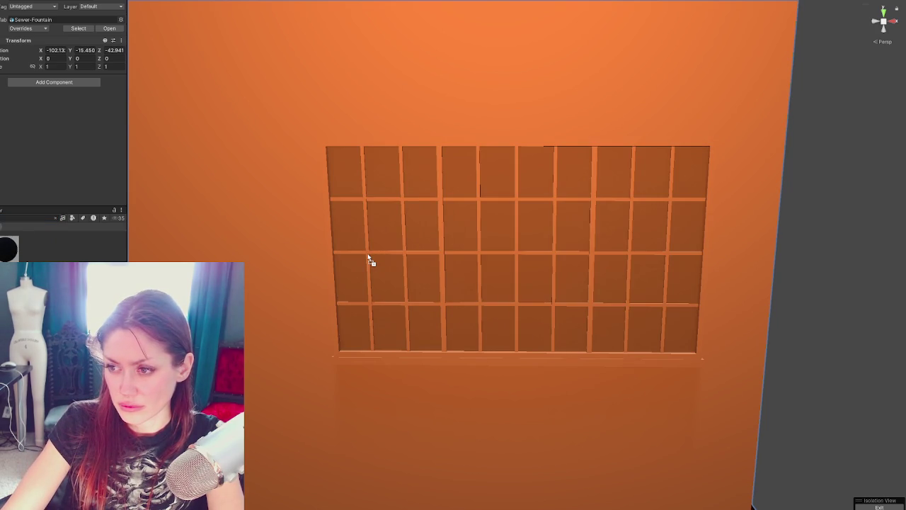
drag(368, 256, 369, 257)
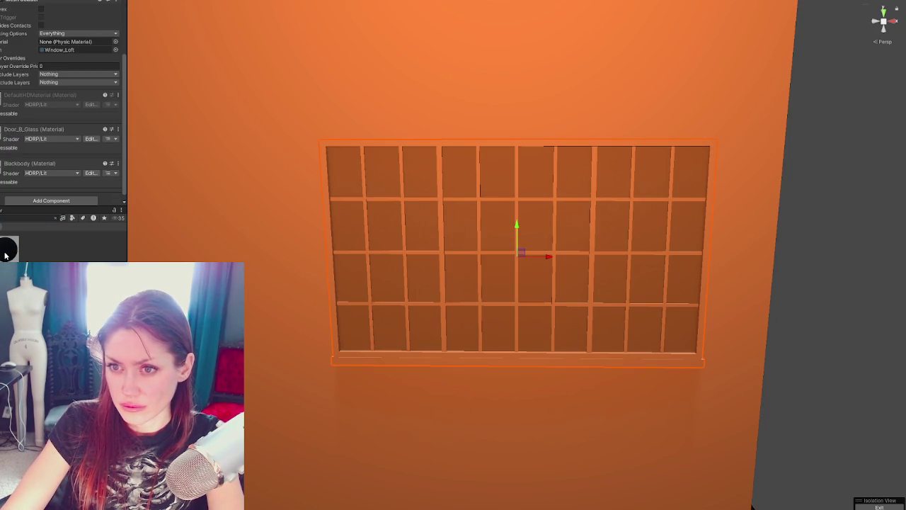
drag(13, 256, 383, 360)
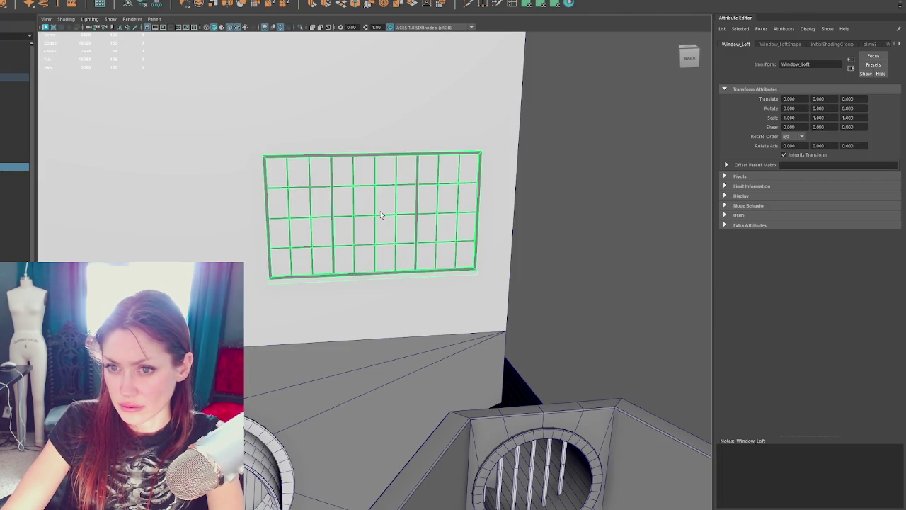
In Maya, toggle face mode on the window mesh, marquee-select its frame faces, then deselect.
key(f)
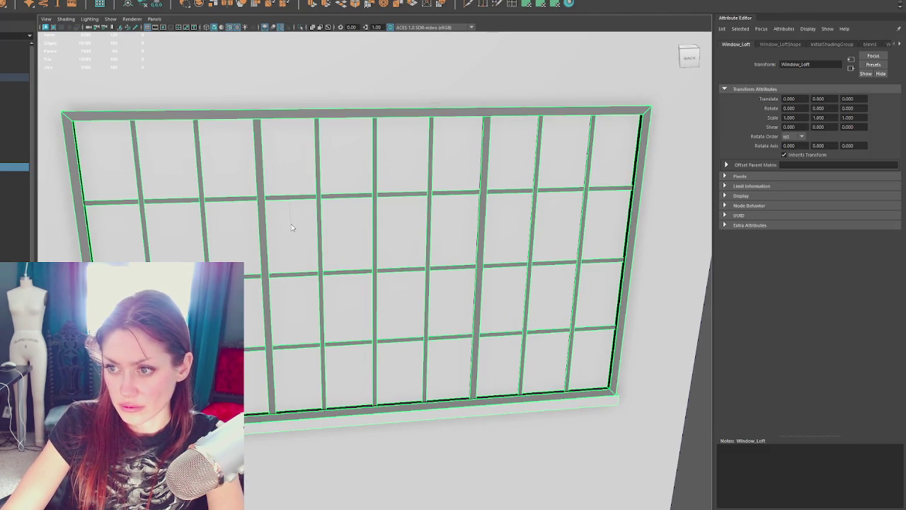
key(F11)
key(F8)
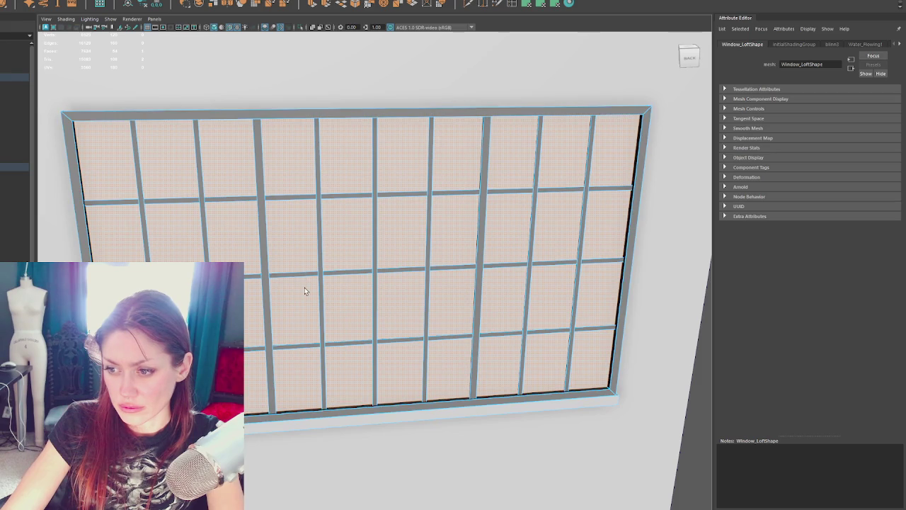
scroll(306, 285, down, 5)
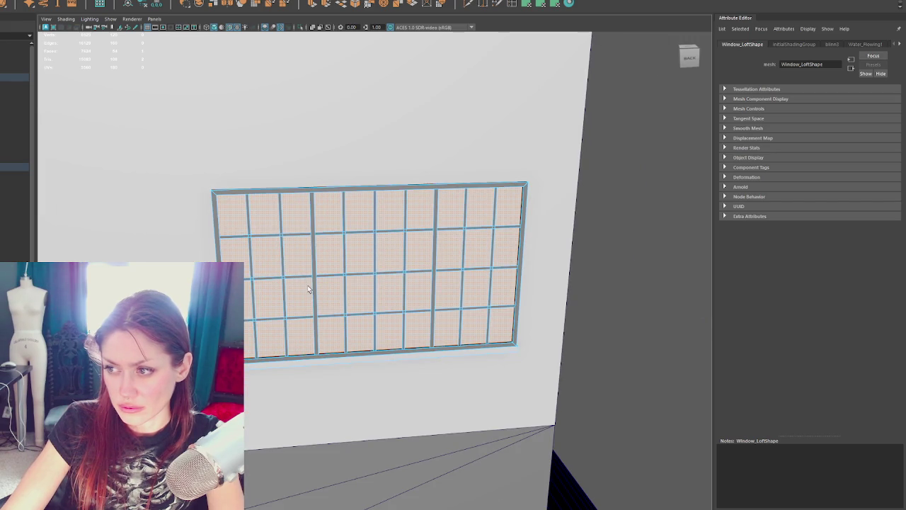
drag(186, 145, 576, 395)
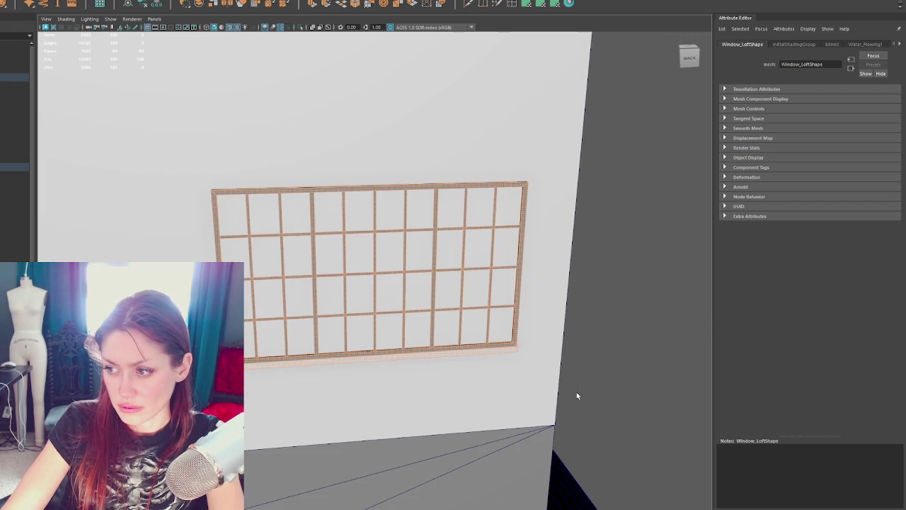
click(645, 214)
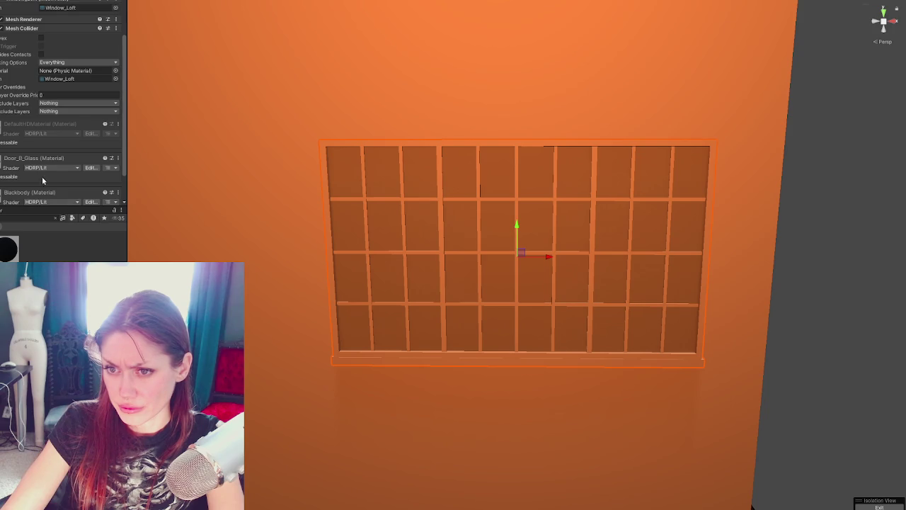
Remove the Door_B_Glass and Blackbody slots from the Mesh Renderer and add a new element.
scroll(42, 182, down, 2)
scroll(44, 106, up, 5)
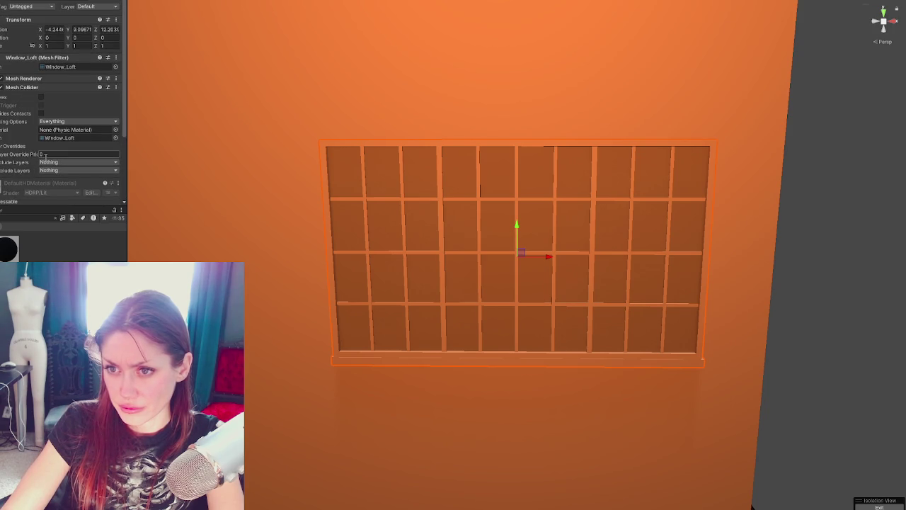
click(44, 78)
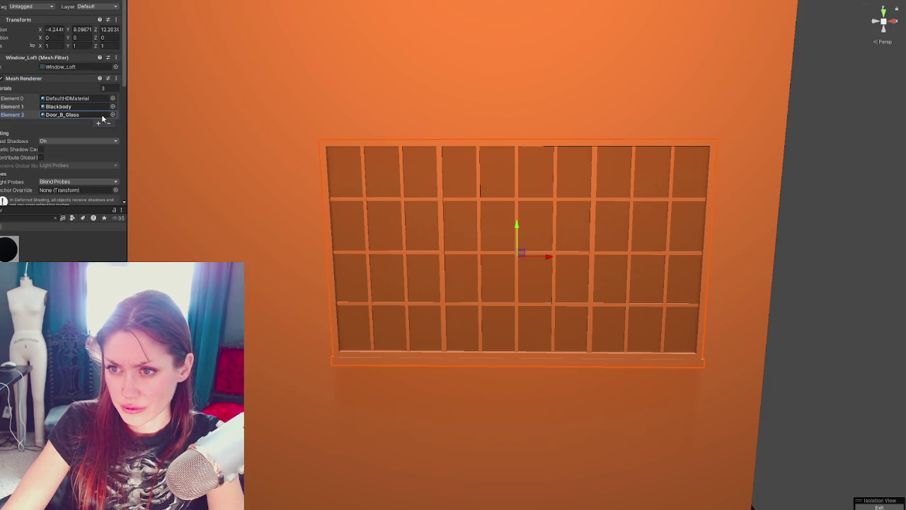
click(108, 124)
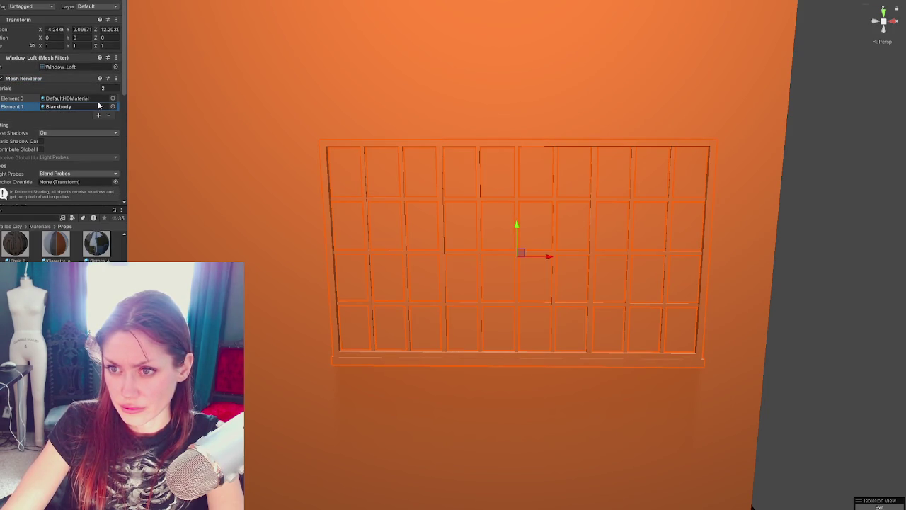
click(108, 114)
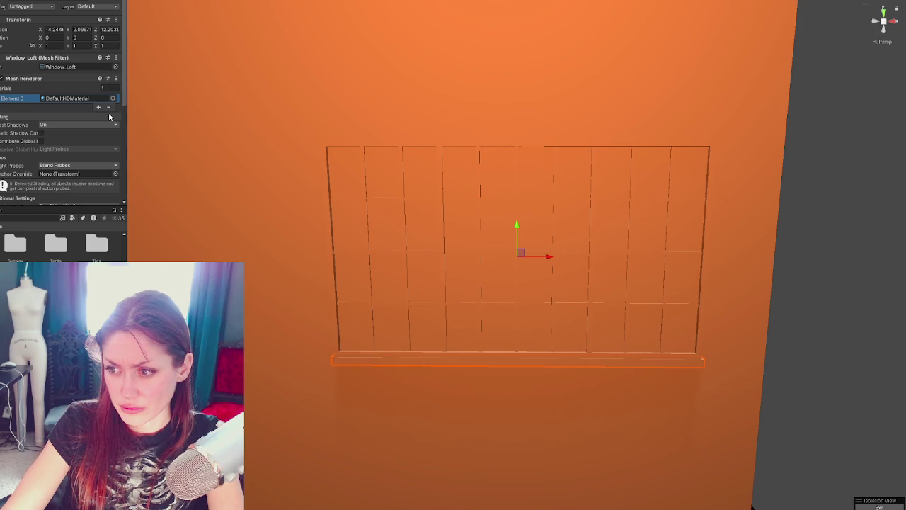
click(98, 107)
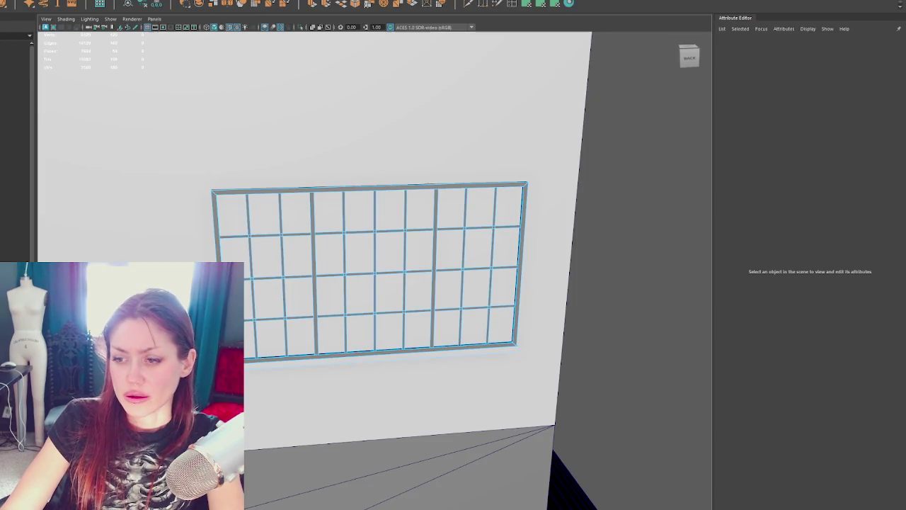
Isolate the window mesh, separate it into pieces, and test deleting the frame and sill.
click(14, 166)
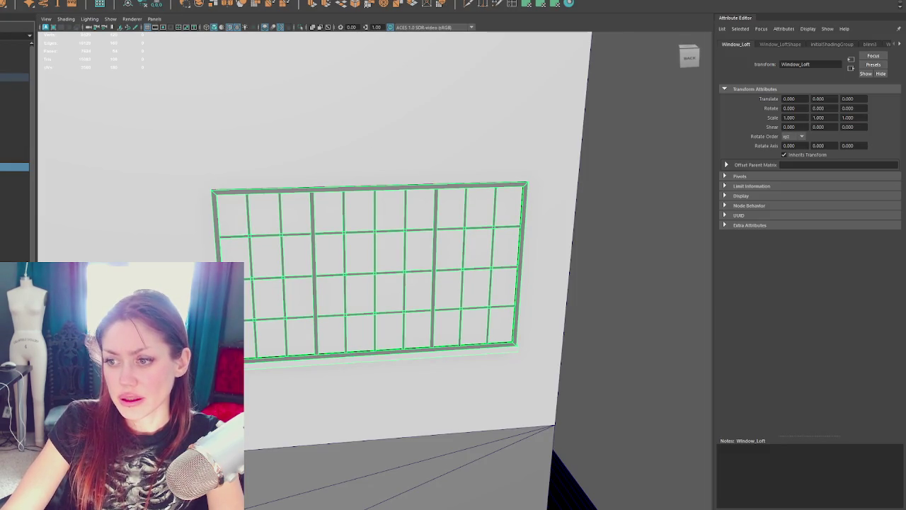
key(ctrl+1)
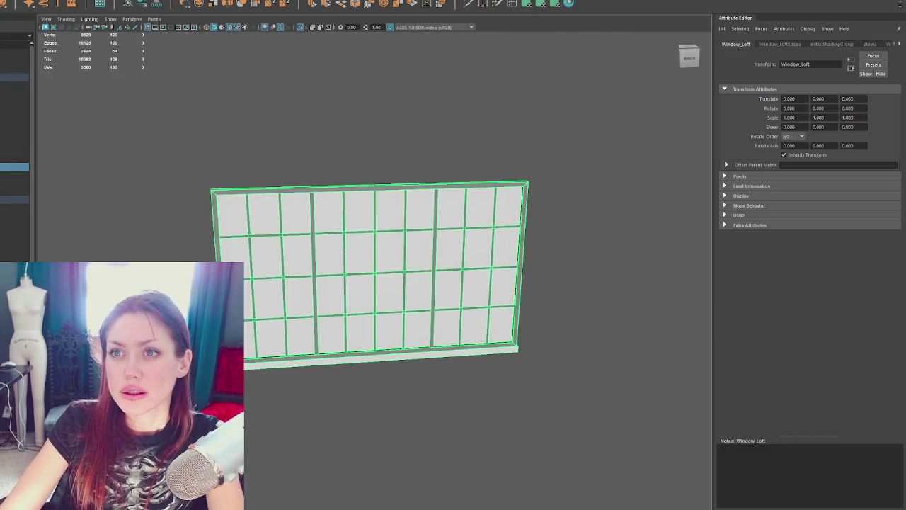
click(21, 1)
click(50, 7)
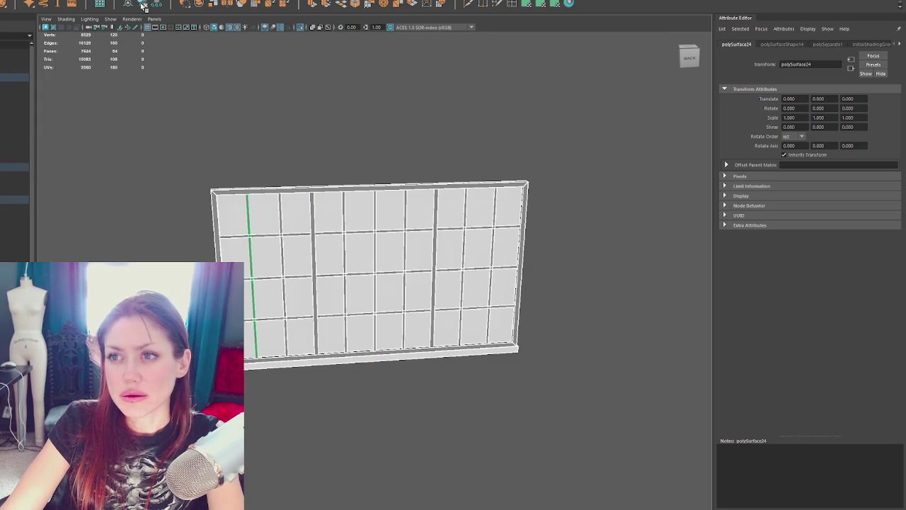
click(283, 124)
click(318, 189)
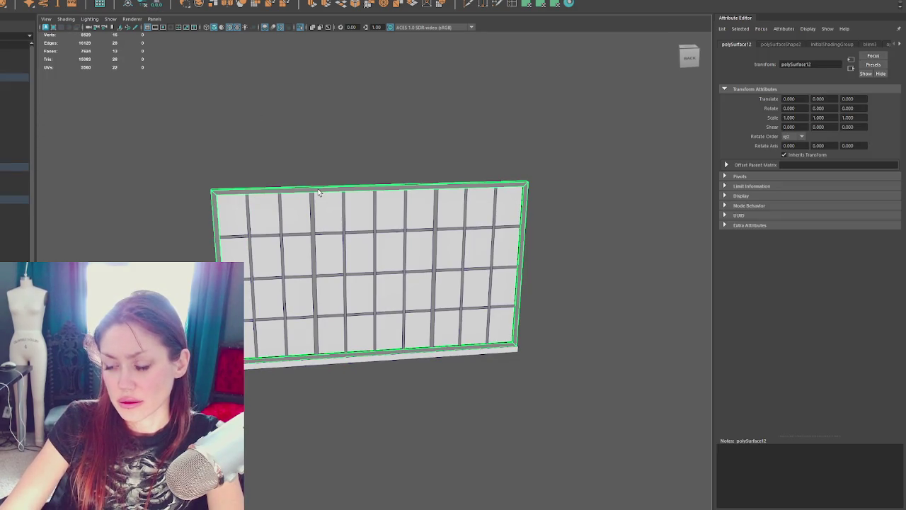
key(Delete)
key(ctrl+z)
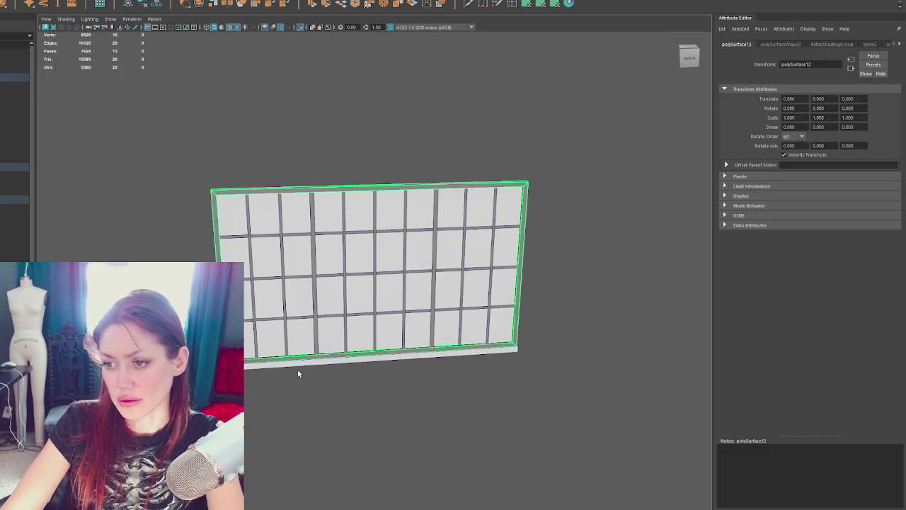
click(299, 368)
click(317, 361)
key(Delete)
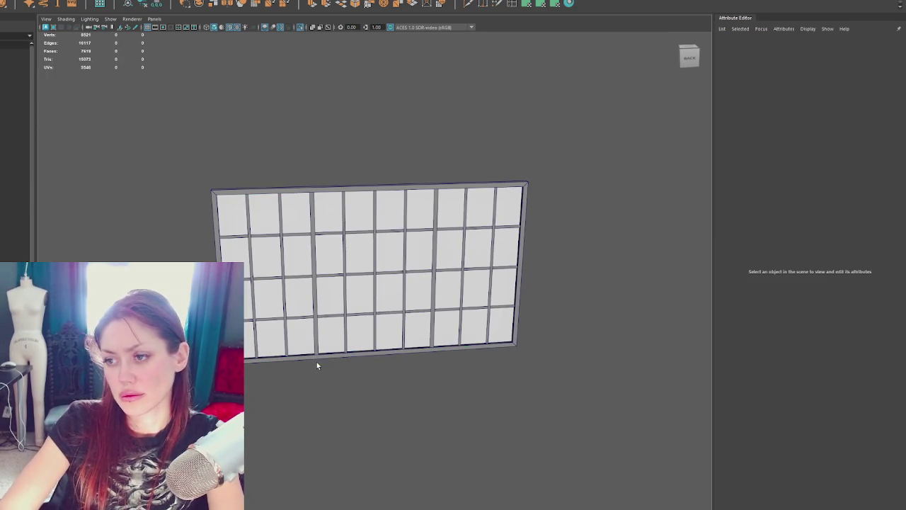
key(ctrl+z)
Combine all window pieces into one mesh named Window_Loft.
drag(200, 119, 570, 394)
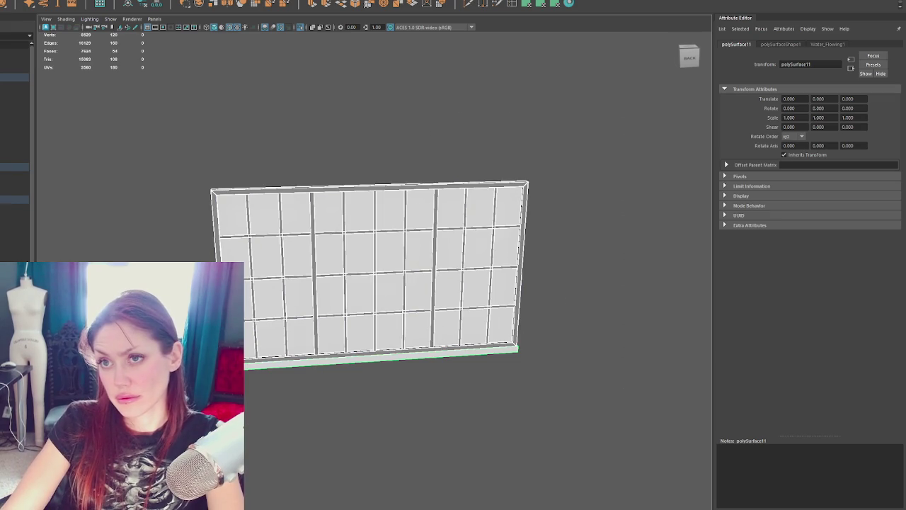
click(21, 1)
click(153, 5)
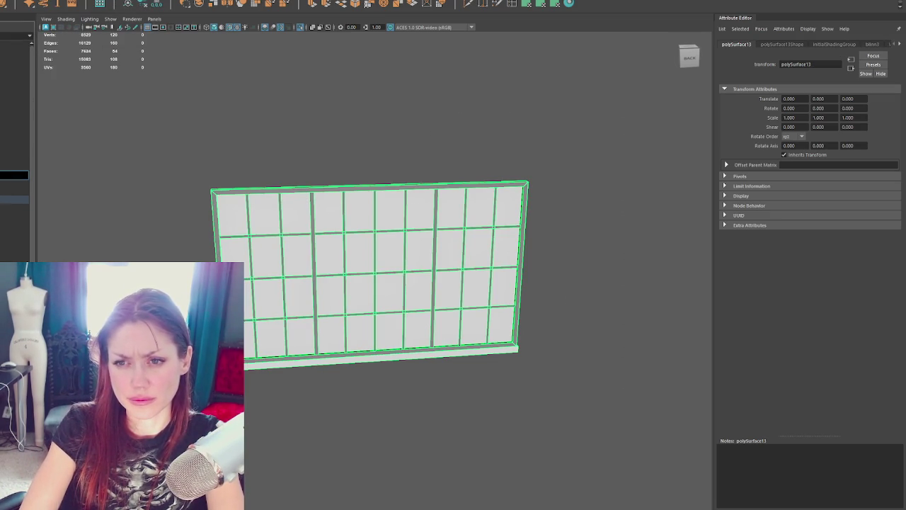
key(Return)
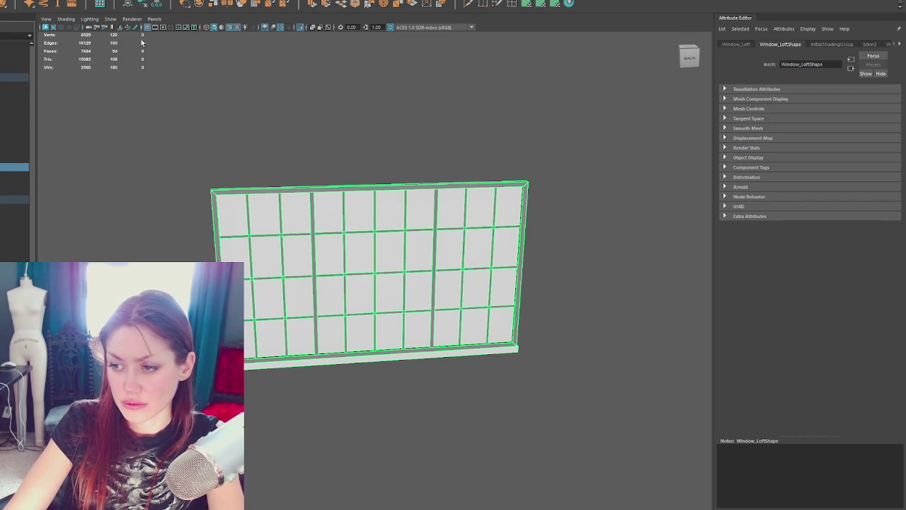
click(14, 77)
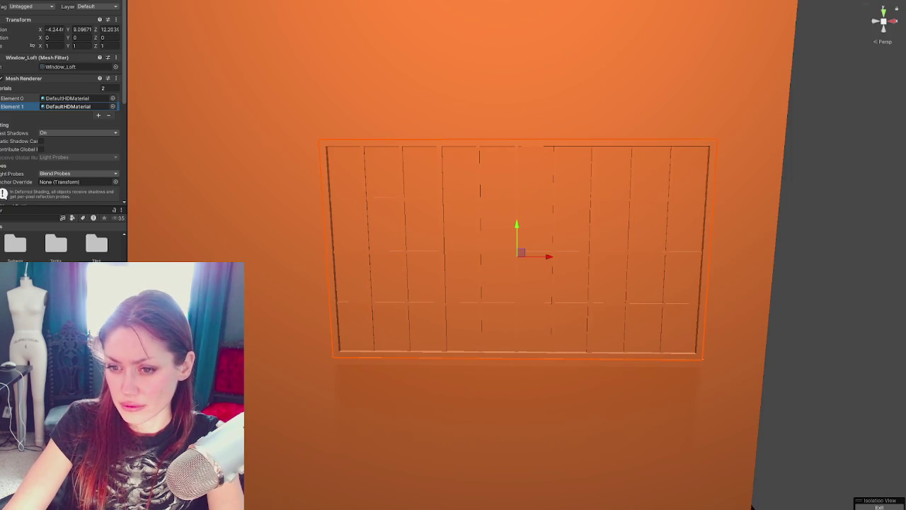
Assign Blackbody to the first material slot and add a third slot.
drag(244, 340, 368, 357)
drag(72, 99, 71, 106)
scroll(77, 96, down, 3)
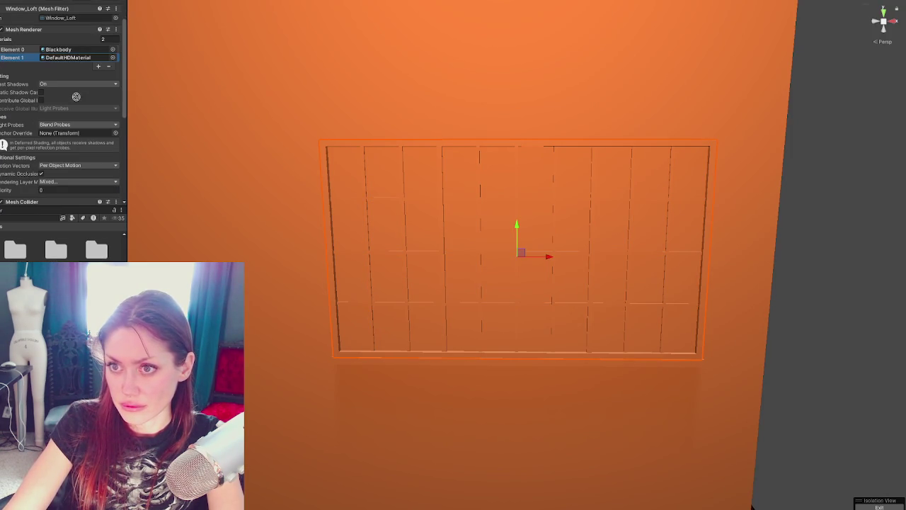
click(99, 66)
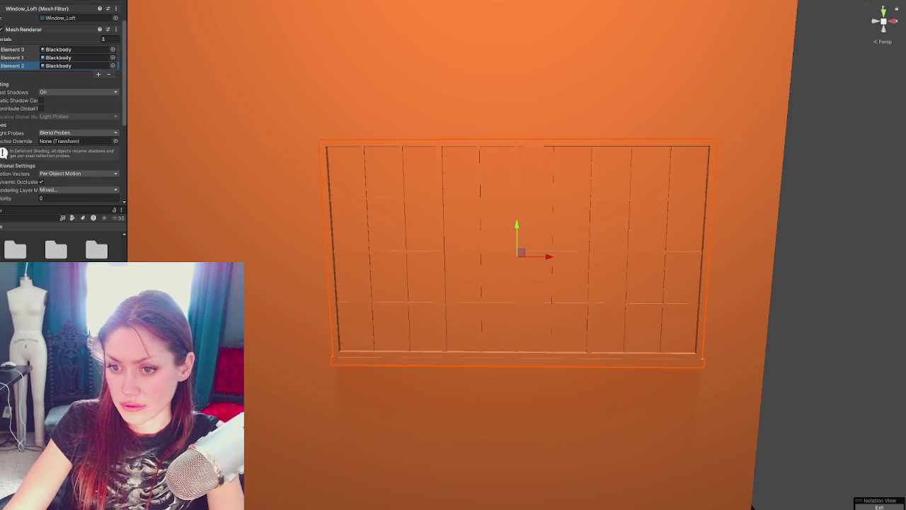
scroll(71, 43, down, 2)
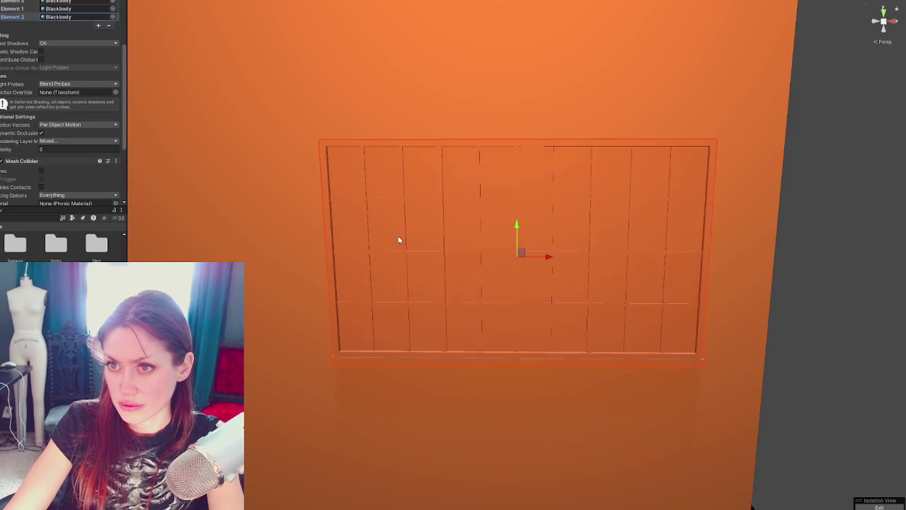
Apply HDRP - Glass, then Black Transparent, to the window panes.
alt+drag(576, 283, 439, 306)
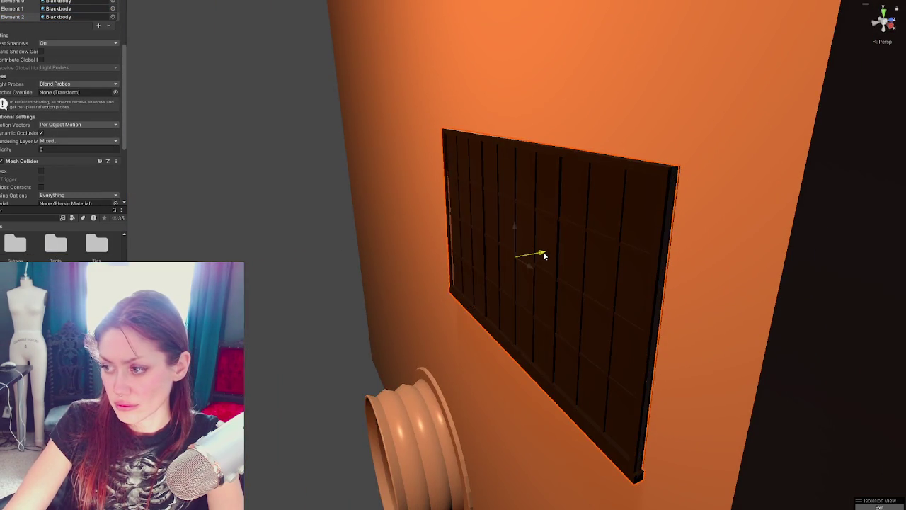
mouse_move(453, 244)
alt+mouse_down()
mouse_move(711, 235)
mouse_move(465, 290)
alt+mouse_up()
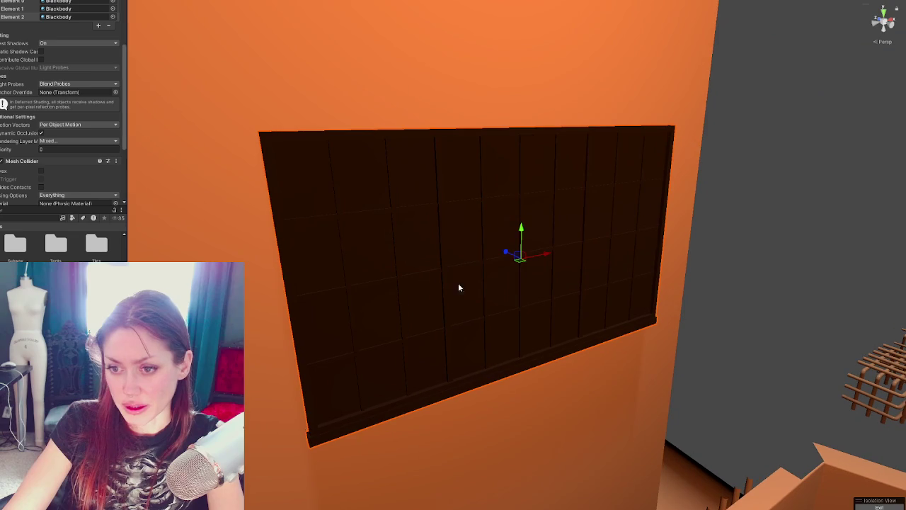
drag(56, 283, 352, 401)
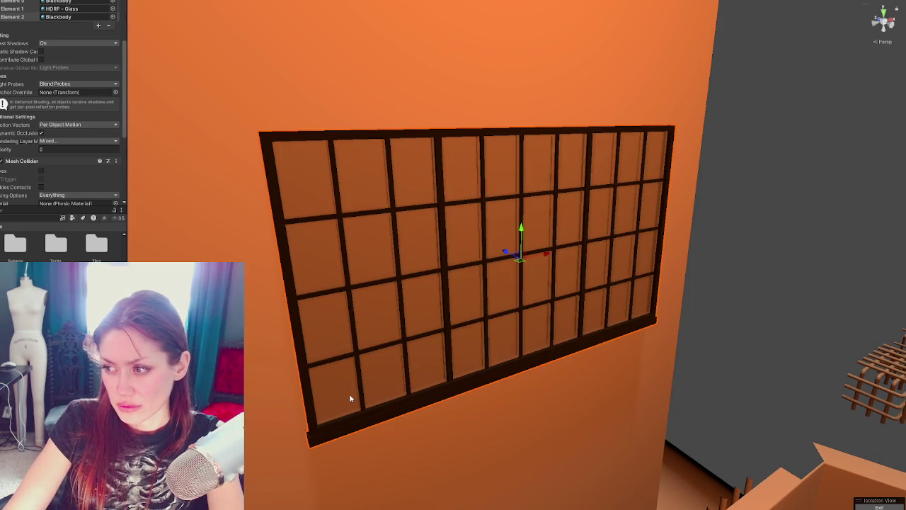
drag(245, 387, 358, 411)
Filter the Project to materials and give the panes a dark green-black material.
click(48, 219)
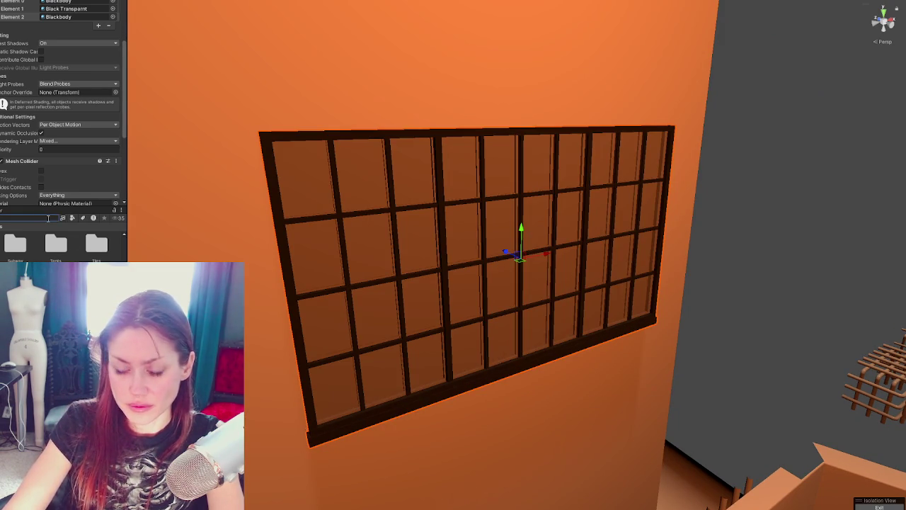
click(71, 218)
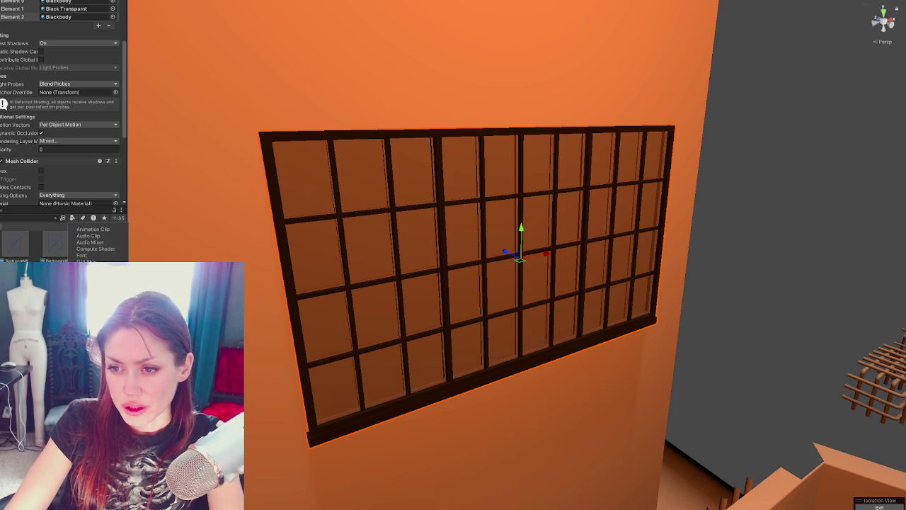
click(92, 268)
mouse_move(97, 243)
mouse_down()
mouse_move(332, 325)
mouse_move(331, 397)
mouse_up()
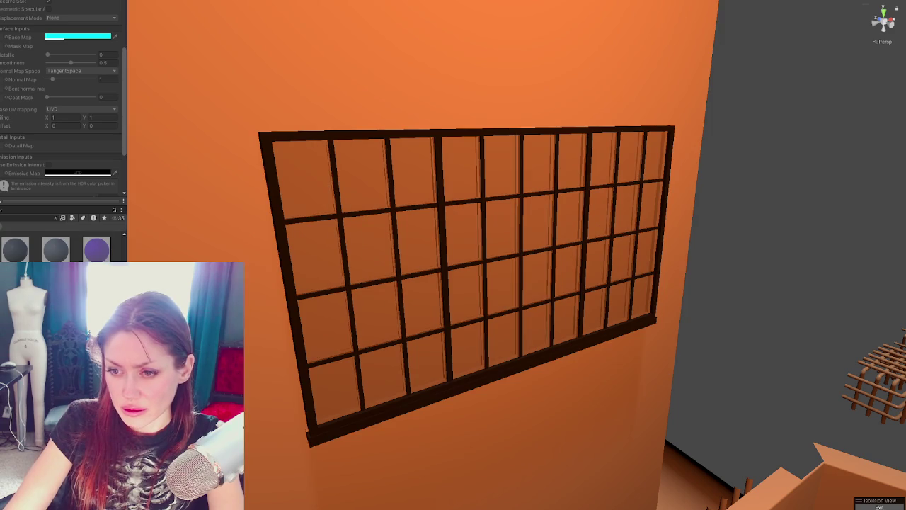
drag(56, 249, 354, 391)
key(f)
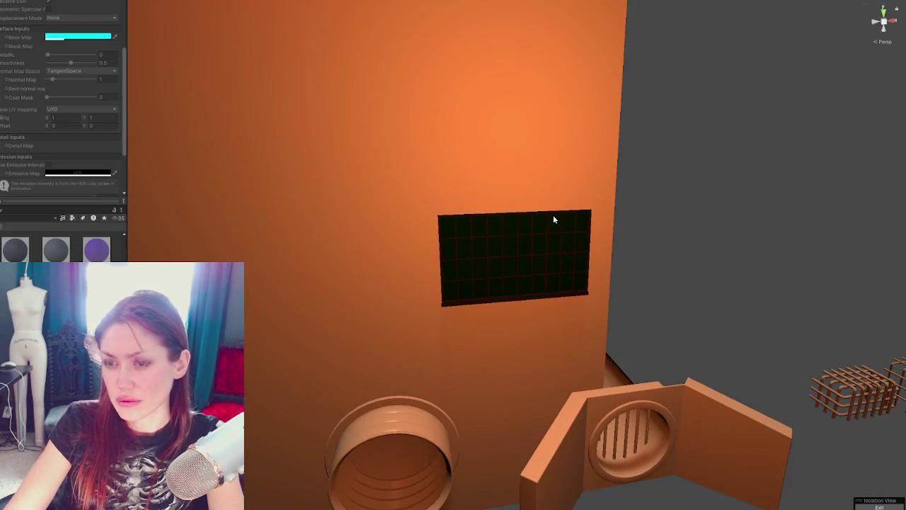
click(550, 240)
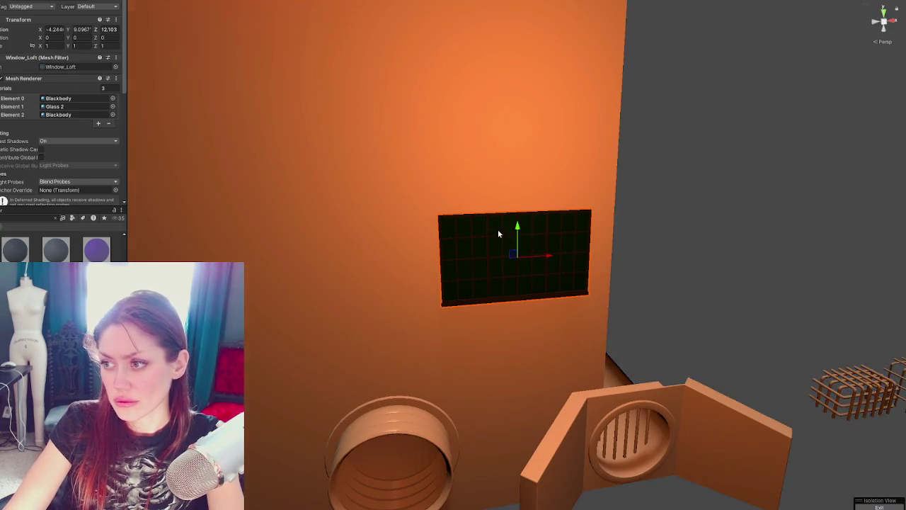
key(f)
key(ctrl+d)
drag(516, 228, 518, 2)
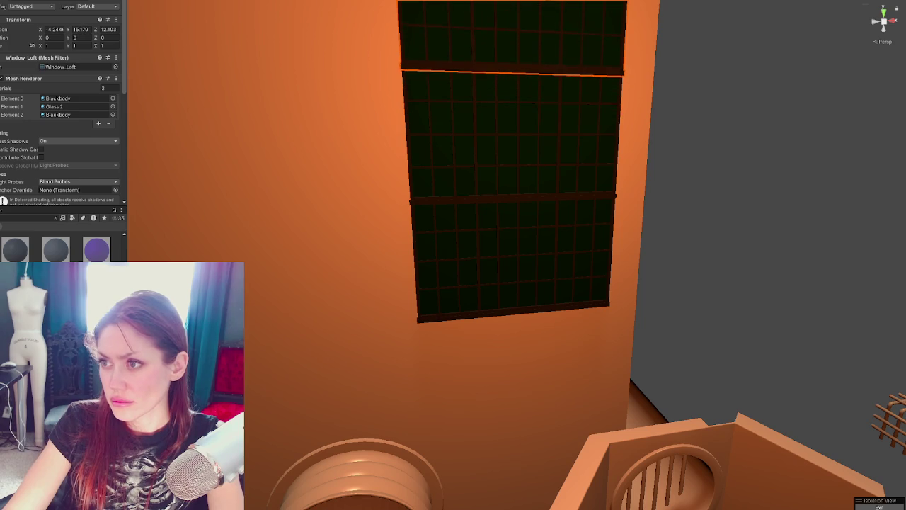
key(f)
scroll(514, 182, down, 5)
middle_drag(554, 190, 525, 208)
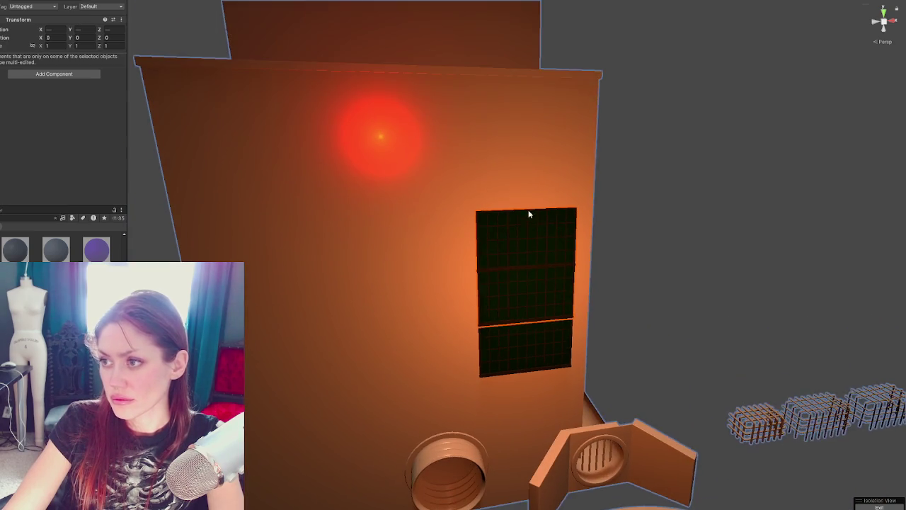
click(526, 208)
mouse_move(526, 208)
mouse_down()
mouse_move(533, 101)
mouse_move(529, 108)
mouse_up()
click(536, 290)
click(528, 350)
click(519, 148)
click(520, 150)
click(530, 250)
click(534, 347)
click(557, 350)
click(558, 352)
click(558, 367)
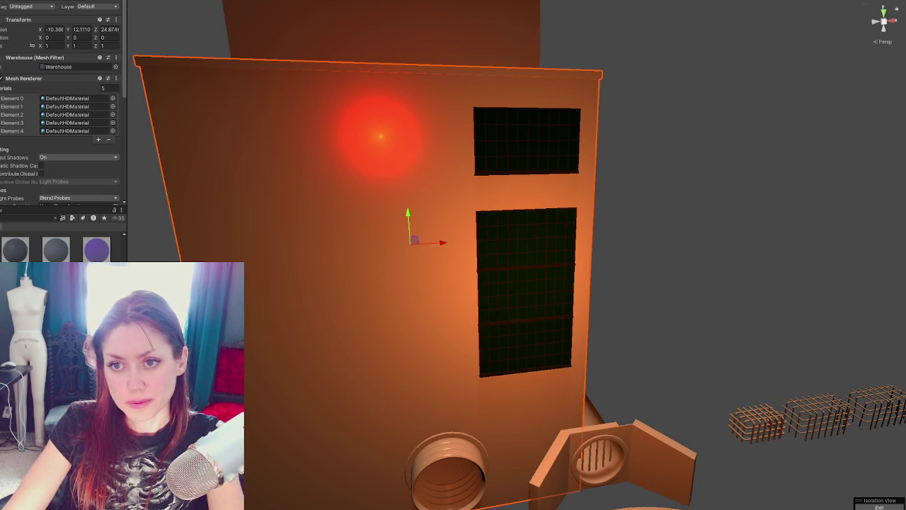
click(383, 63)
click(526, 262)
click(527, 142)
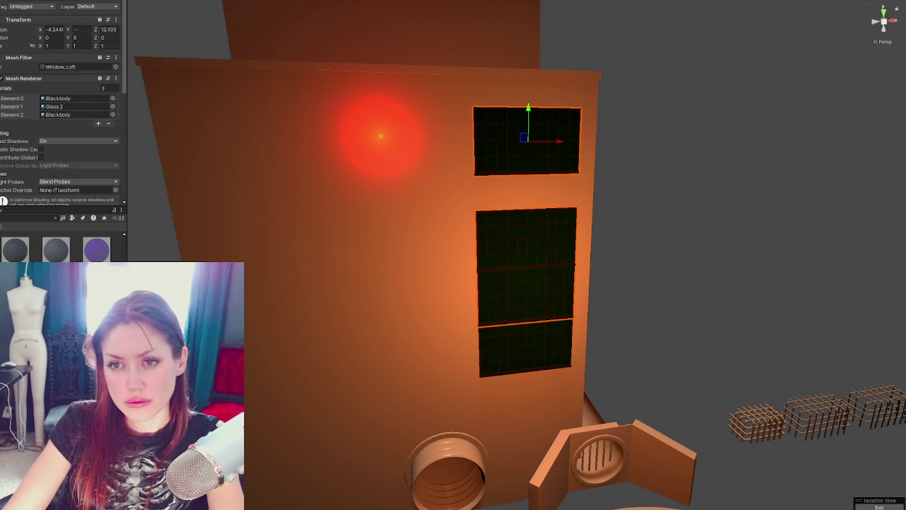
click(525, 346)
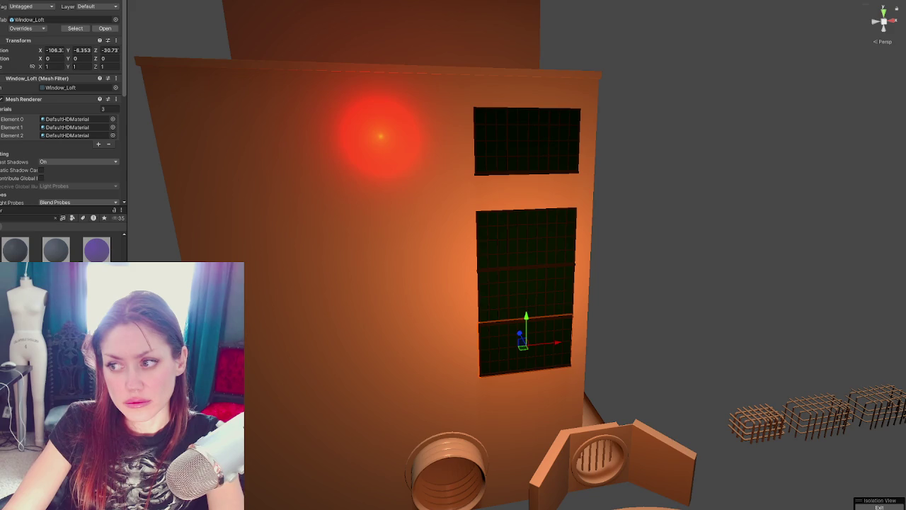
click(525, 241)
ctrl+click(528, 141)
key(Delete)
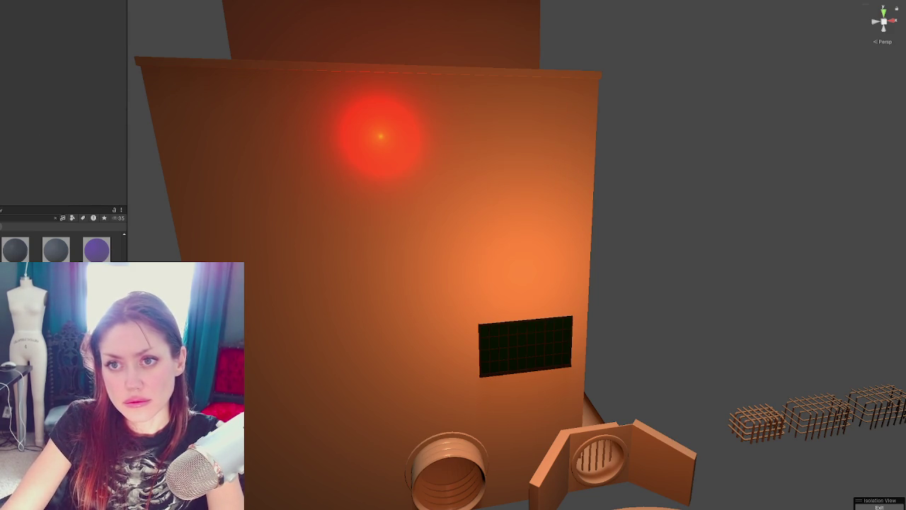
click(499, 344)
click(7, 24)
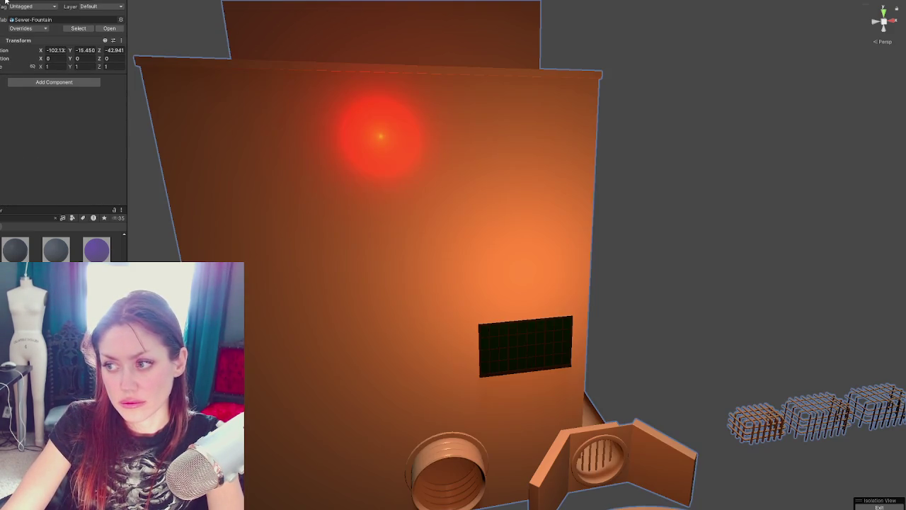
click(274, 119)
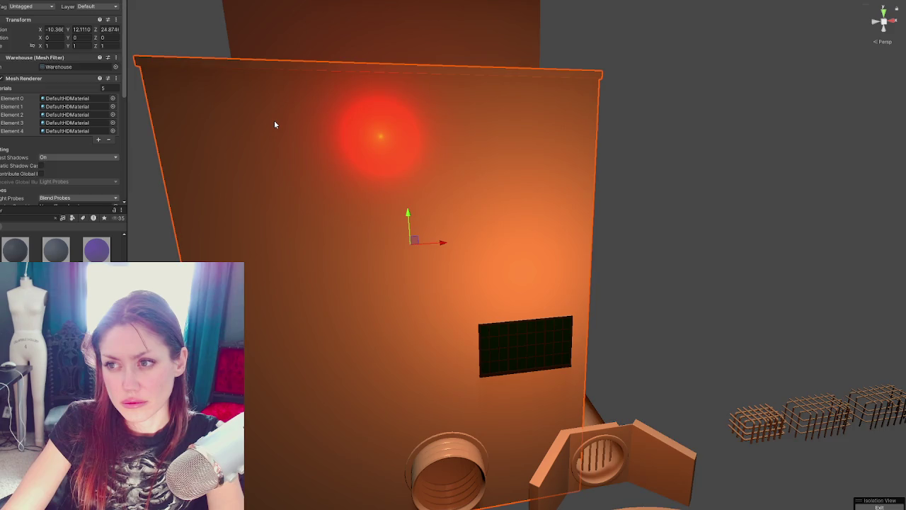
scroll(414, 107, down, 3)
alt+drag(414, 107, 434, 105)
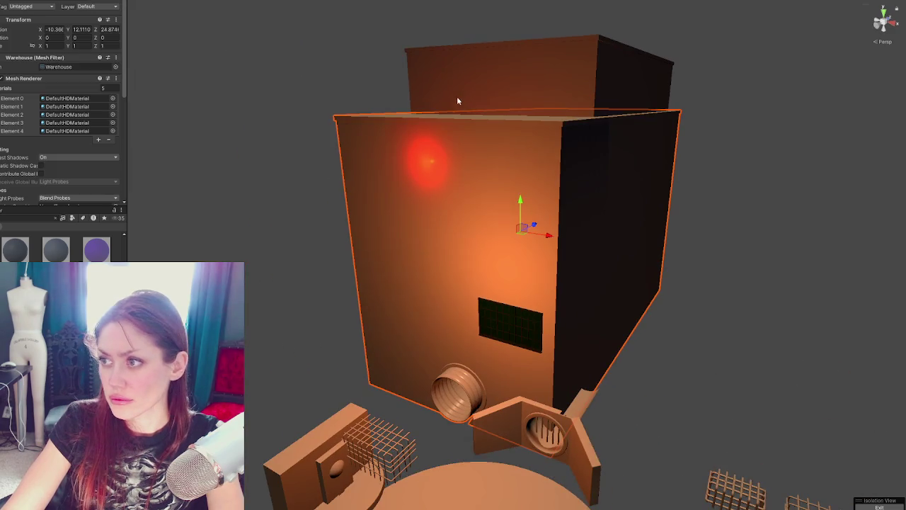
click(539, 81)
click(540, 81)
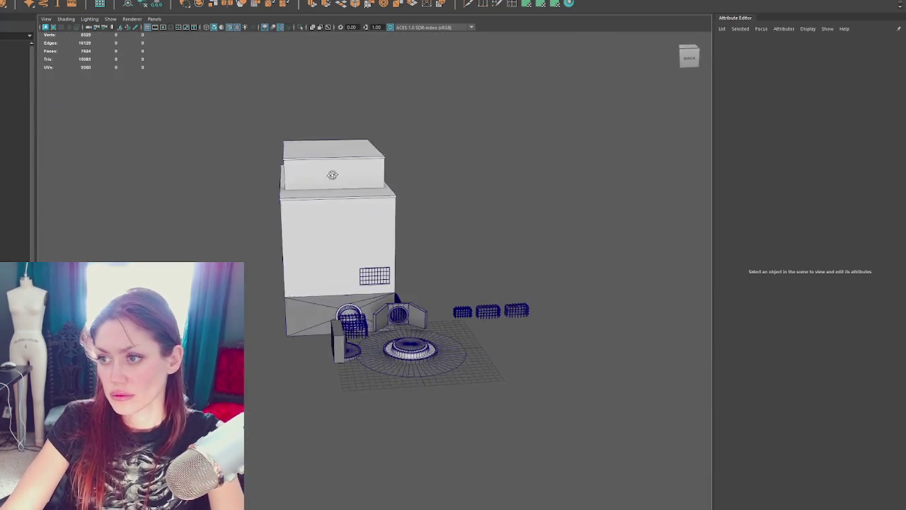
Select the top and main warehouse blocks and combine them into one mesh.
click(332, 175)
alt+drag(332, 175, 353, 223)
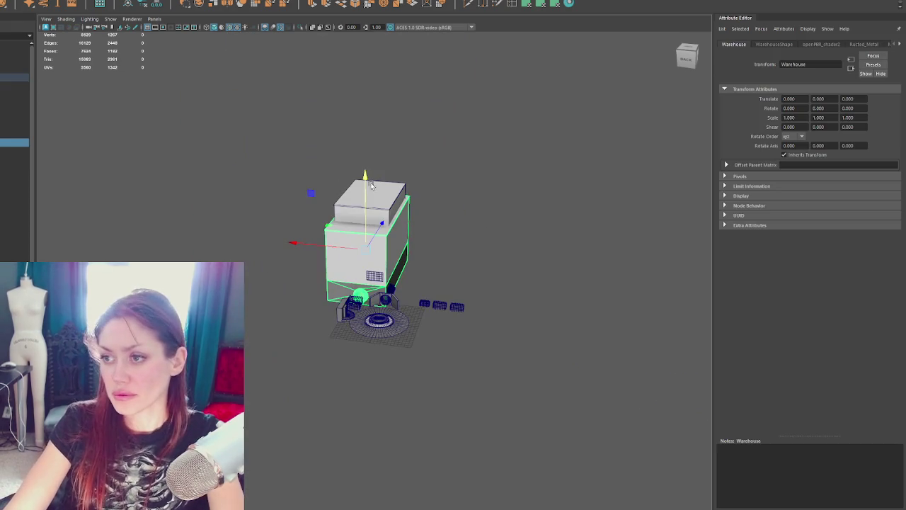
shift+click(371, 184)
click(14, 2)
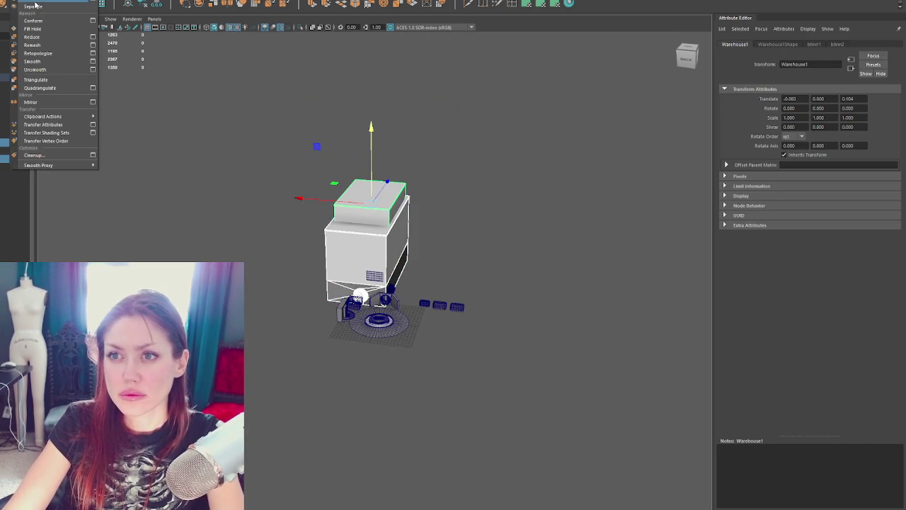
click(42, 5)
click(157, 5)
Reset the warehouse height to 0, snap its pivot to the bottom edge, then return to Unity.
alt+drag(340, 205, 426, 210)
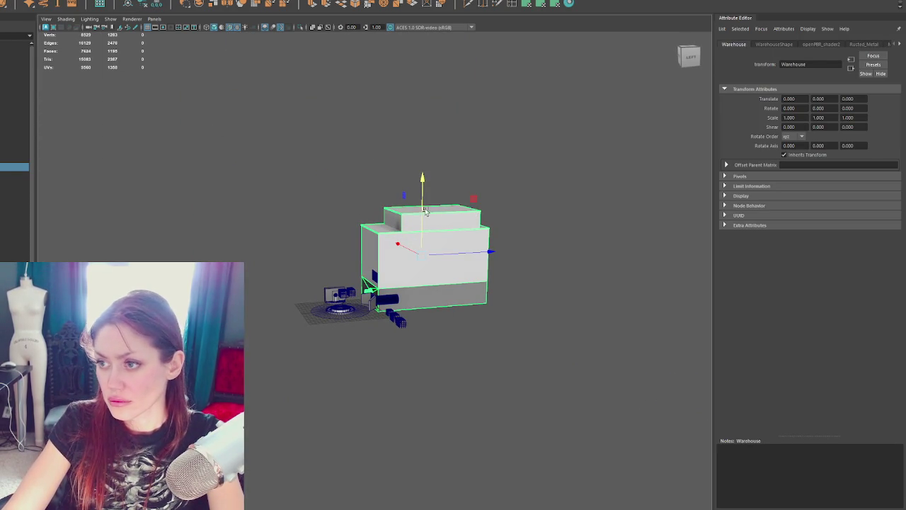
scroll(440, 250, up, 3)
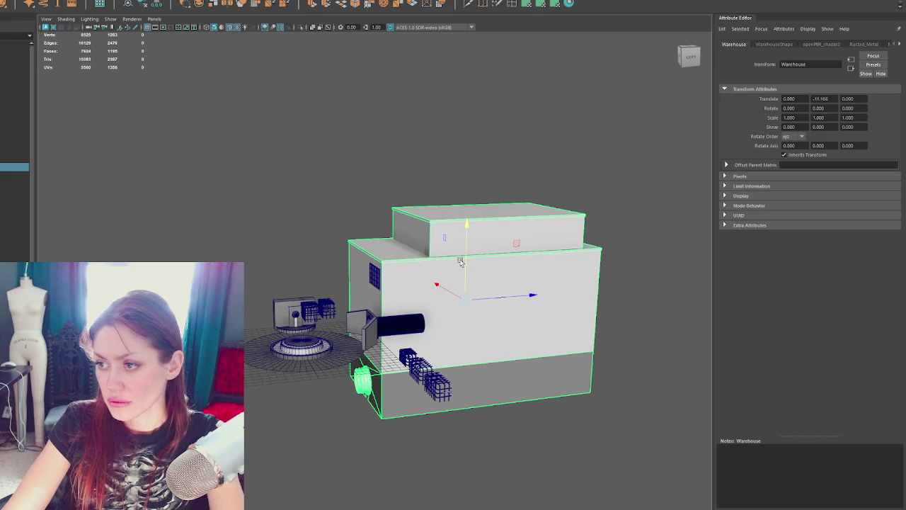
key(ctrl+z)
key(e)
key(w)
key(e)
drag(467, 182, 464, 323)
key(w)
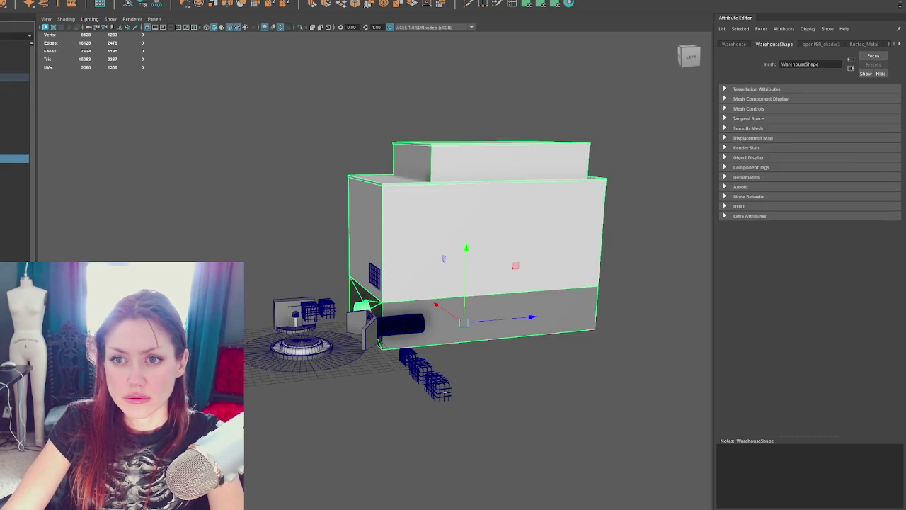
click(14, 76)
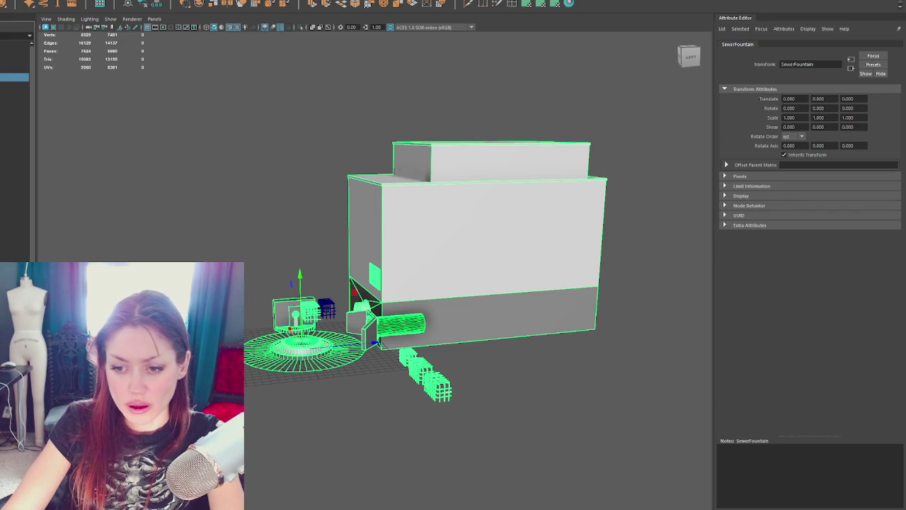
key(alt+Tab)
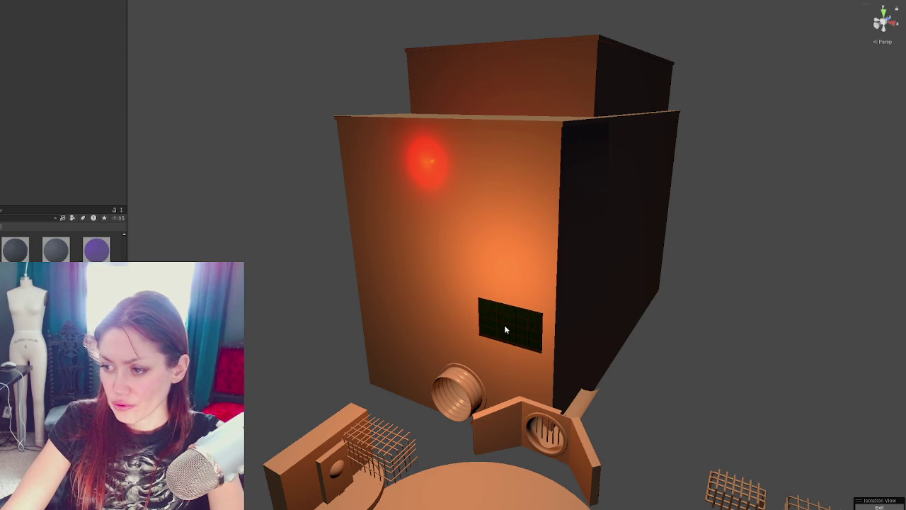
Select the warehouse mesh and drag the Brick_01 material onto its front walls.
click(555, 268)
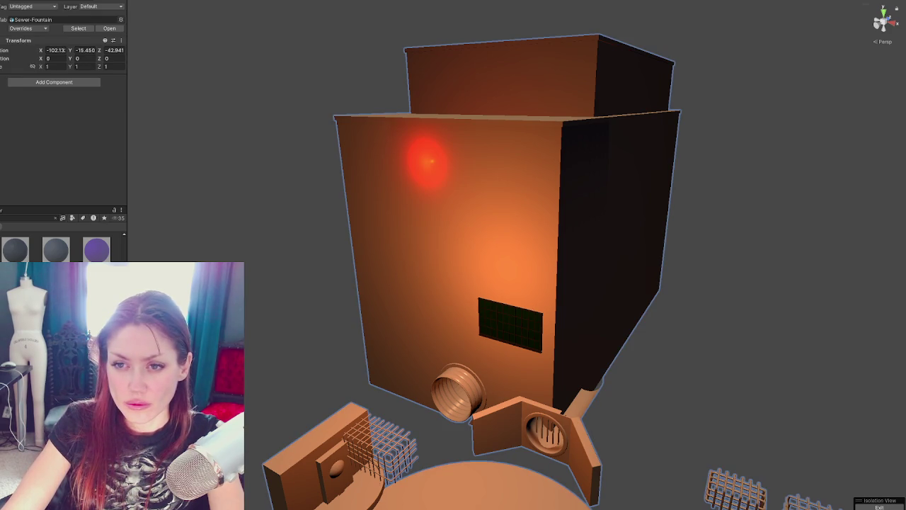
click(495, 216)
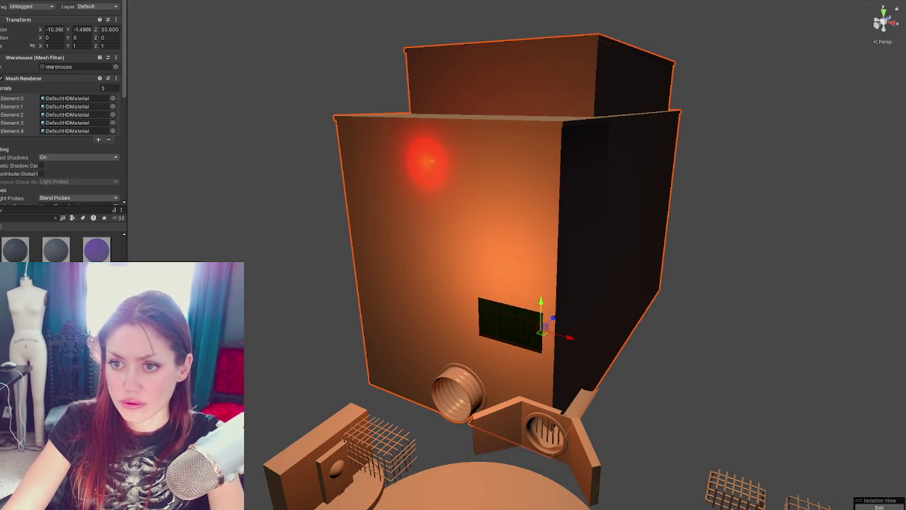
click(41, 217)
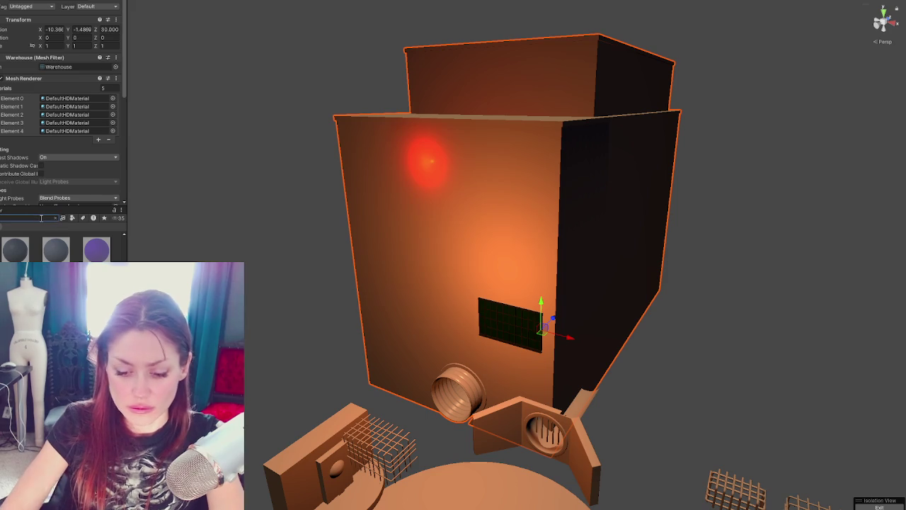
drag(97, 249, 449, 249)
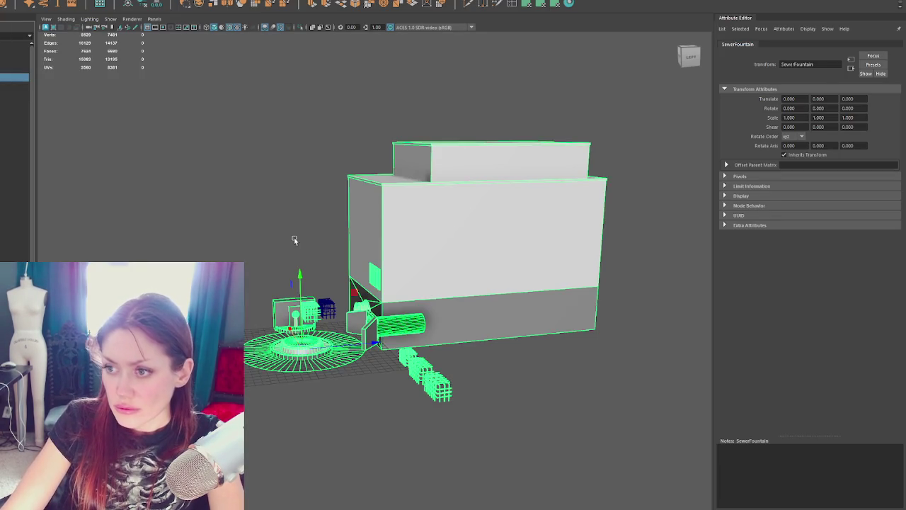
click(425, 229)
click(314, 208)
Cut, unfold and lay out the warehouse's UVs on its front and left faces.
click(536, 193)
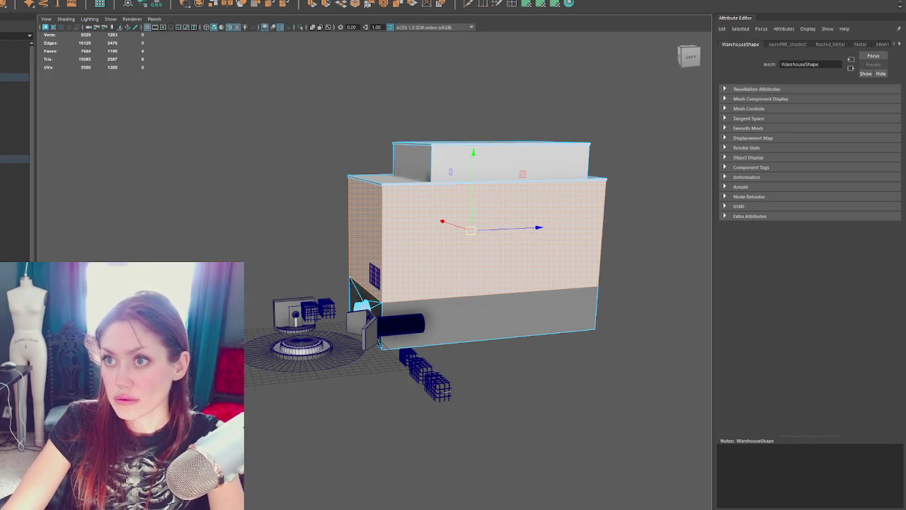
click(307, 205)
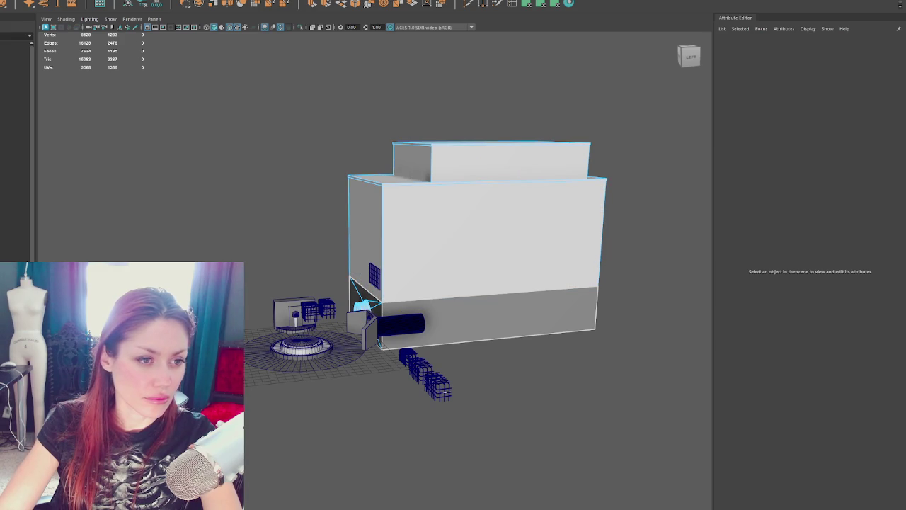
click(496, 234)
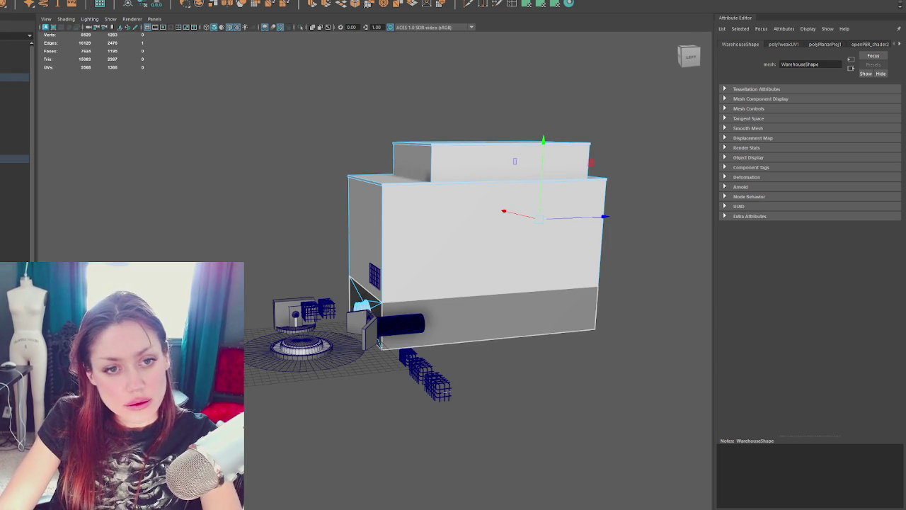
key(ctrl+x)
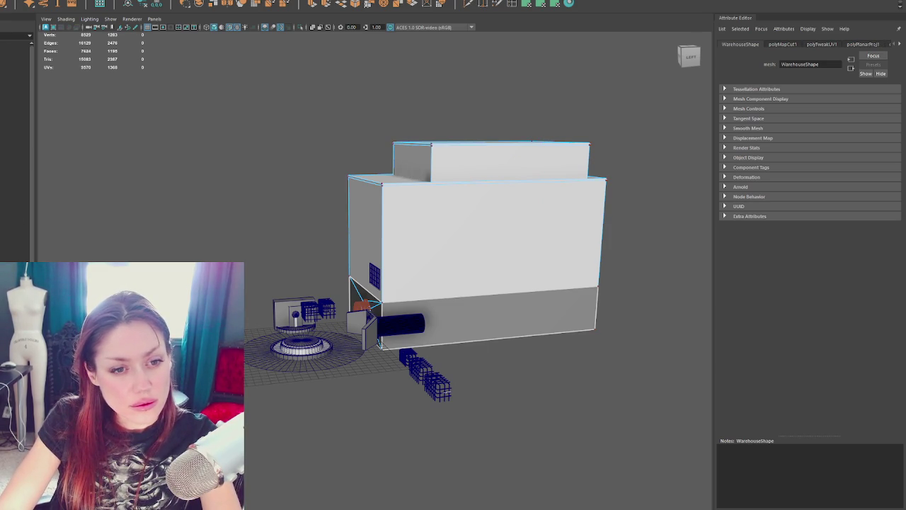
key(ctrl+z)
key(g)
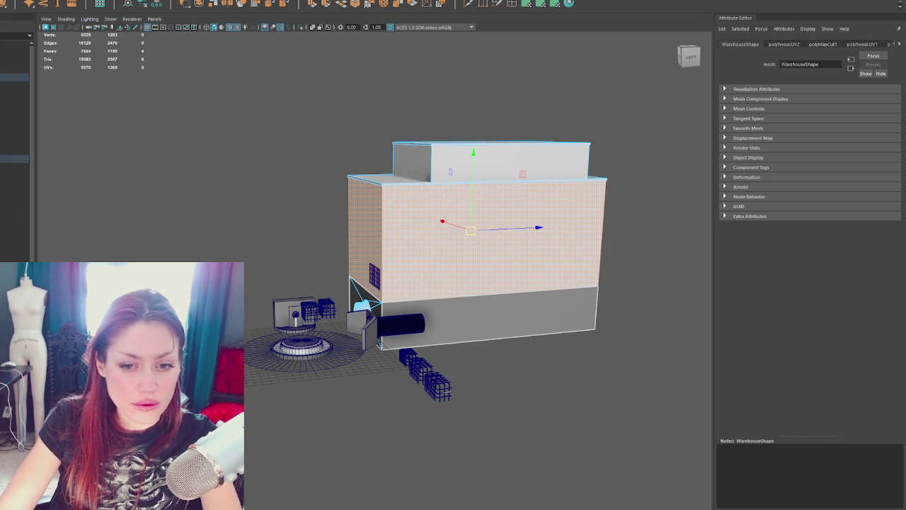
key(ctrl+l)
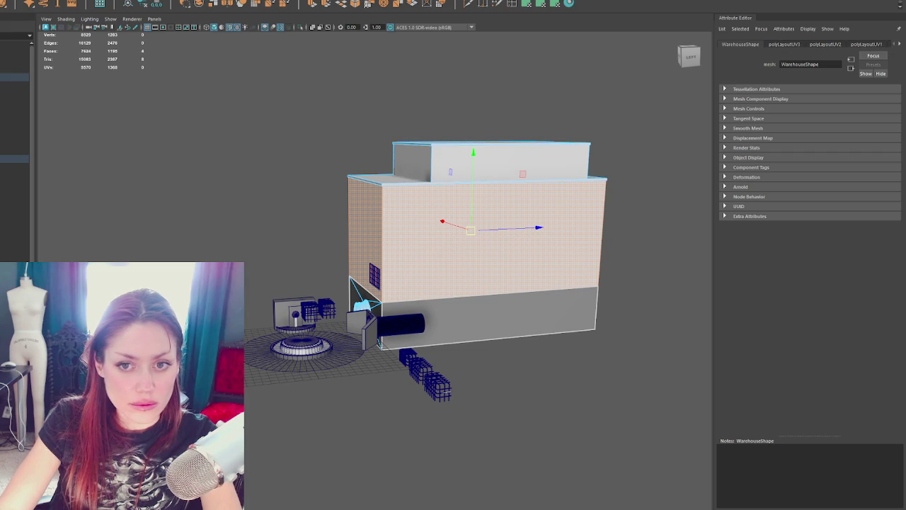
key(g)
Planar-project the upper block's faces (17.741 × 7.068) and view the warehouse in wireframe.
click(364, 148)
right_drag(404, 91, 404, 106)
drag(371, 153, 444, 167)
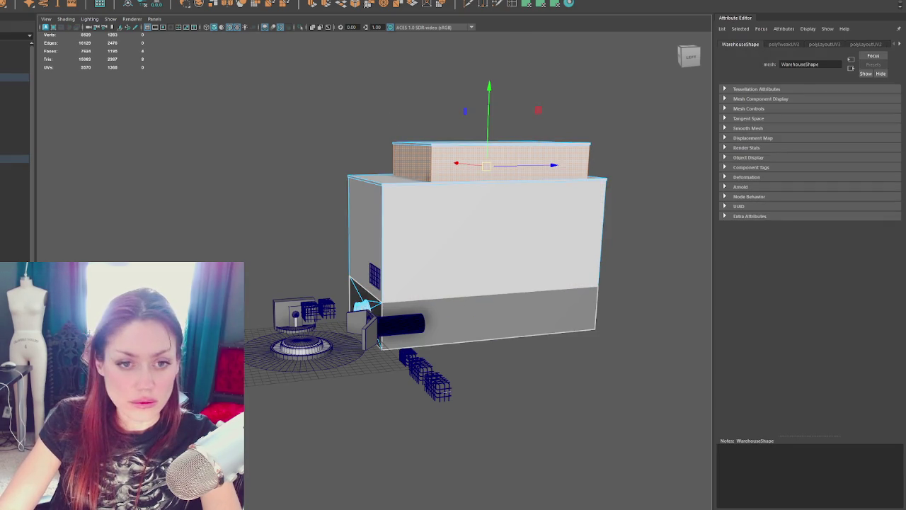
click(552, 5)
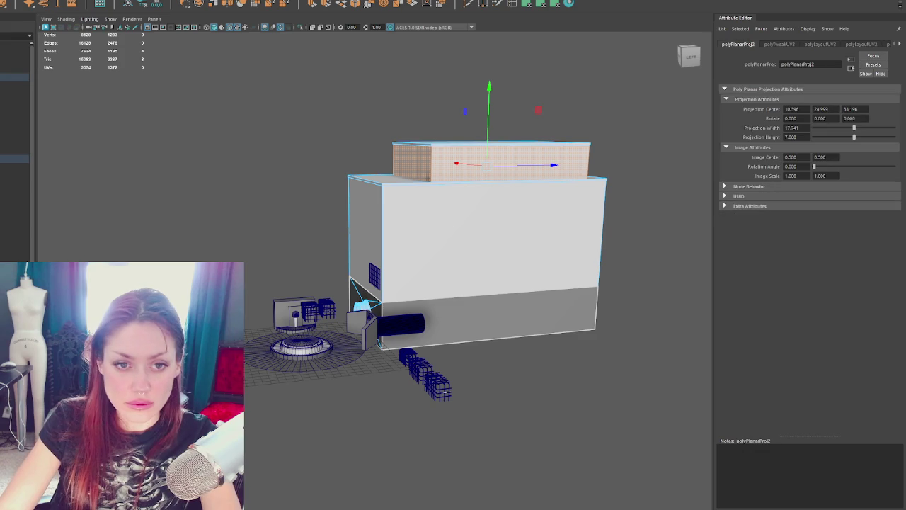
right_drag(588, 152, 616, 117)
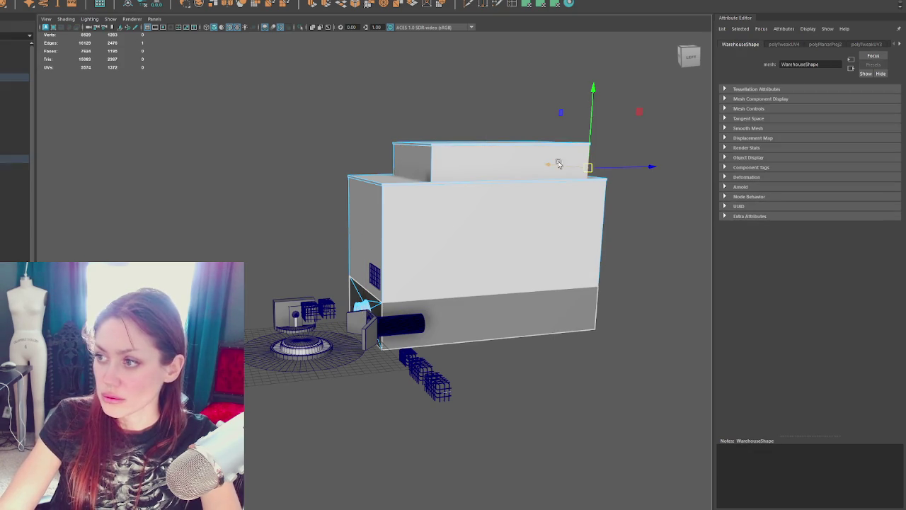
alt+drag(641, 194, 574, 194)
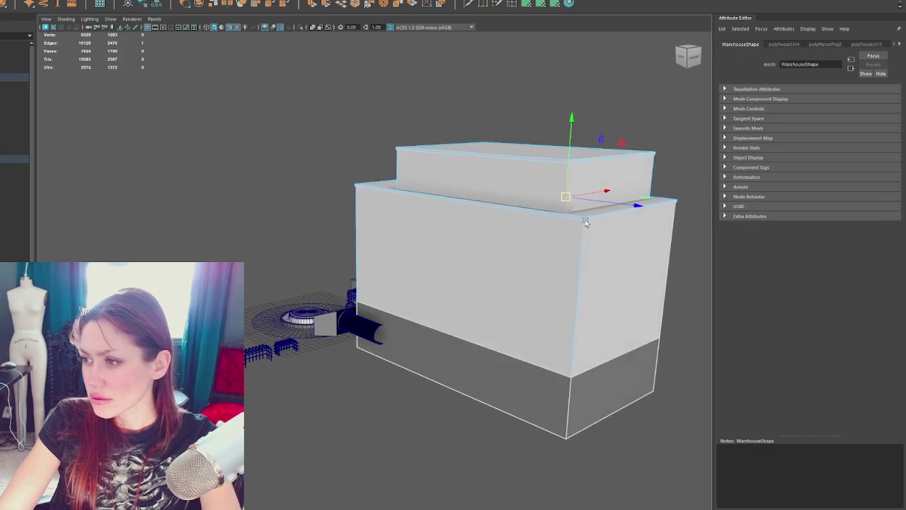
key(4)
scroll(461, 226, up, 3)
Select the top faces of both boxes and give them a planar UV projection.
scroll(509, 227, up, 2)
scroll(530, 229, down, 8)
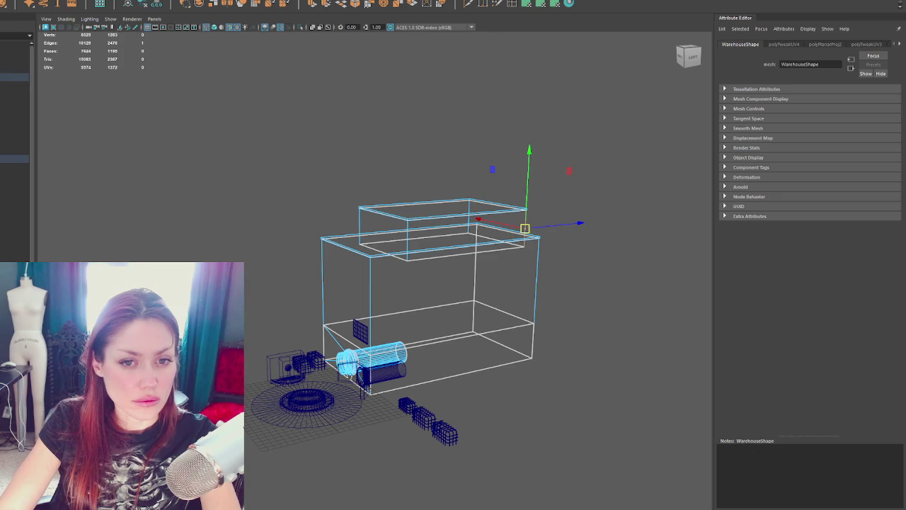
click(429, 282)
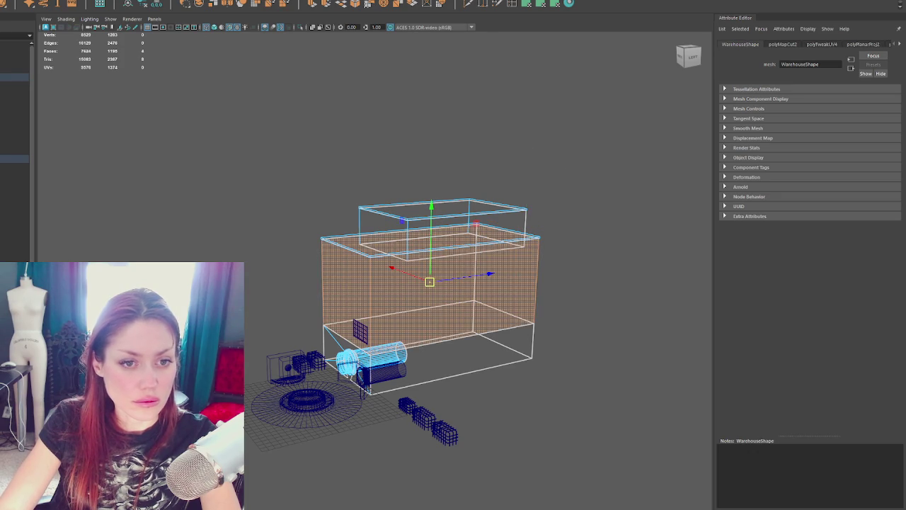
click(443, 228)
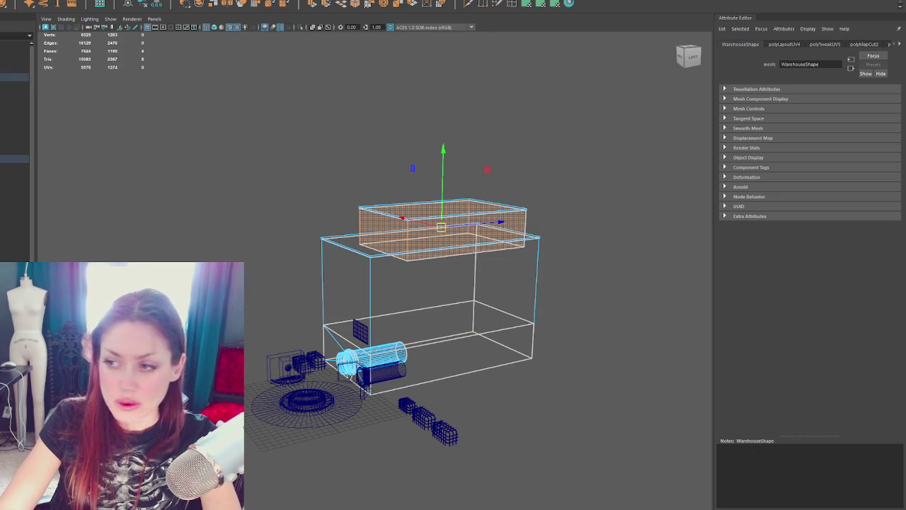
click(453, 192)
click(386, 228)
shift+click(363, 245)
click(537, 3)
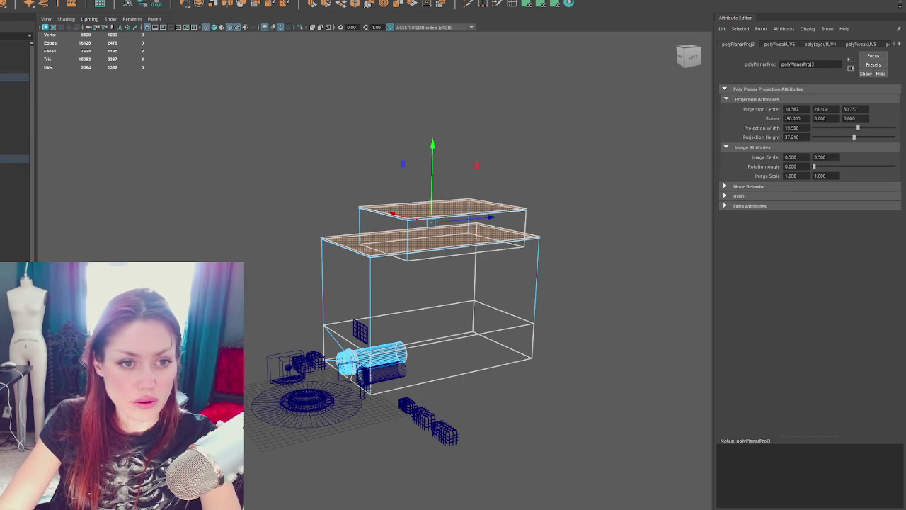
Select the box's top ledge face loop and planar-project its UVs.
scroll(379, 206, up, 3)
scroll(383, 146, up, 3)
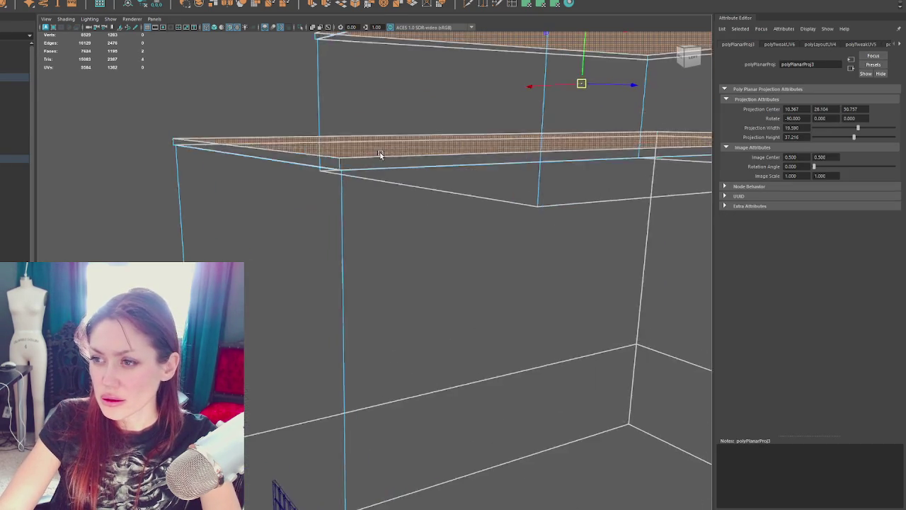
scroll(383, 146, down, 3)
click(305, 210)
scroll(491, 186, up, 3)
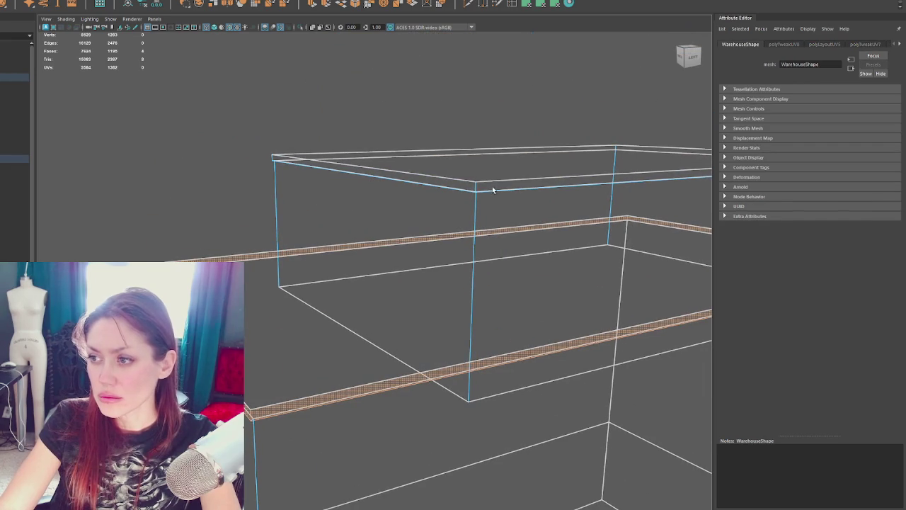
click(491, 186)
double_click(491, 187)
click(566, 6)
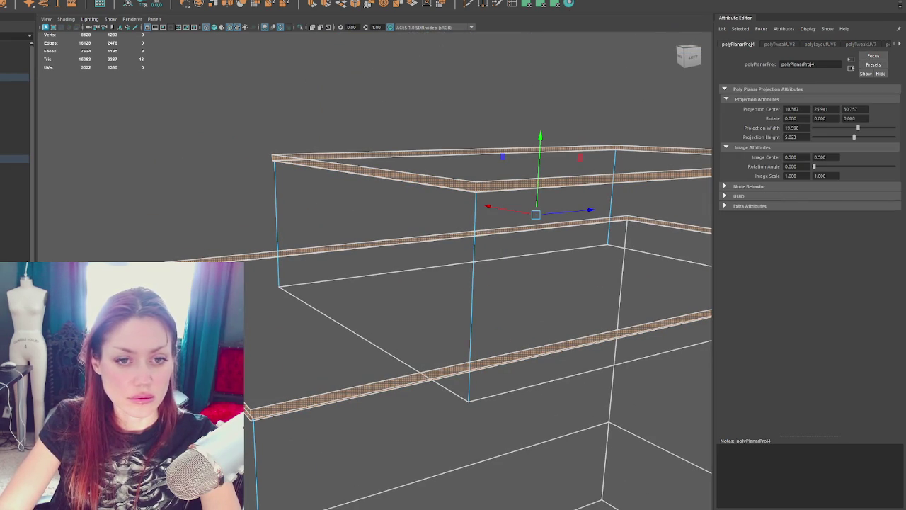
Planar-project the thin side strip of faces (0.100 wide, 37.216 high).
scroll(275, 170, down, 3)
mouse_move(364, 188)
alt+mouse_down()
mouse_move(471, 212)
mouse_move(404, 206)
mouse_move(401, 192)
mouse_move(482, 182)
mouse_move(455, 163)
alt+mouse_up()
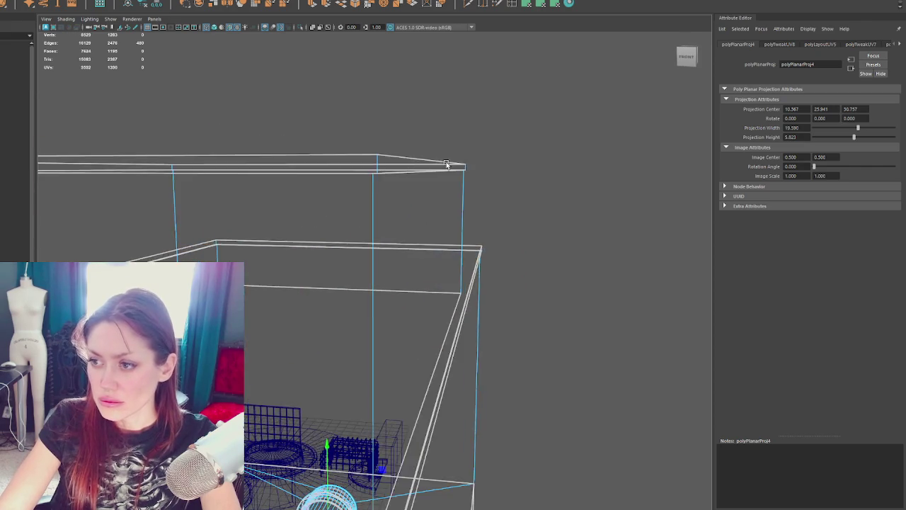
alt+right_drag(455, 163, 424, 303)
mouse_move(424, 303)
alt+mouse_down()
mouse_move(415, 293)
mouse_move(540, 64)
mouse_move(517, 174)
alt+mouse_up()
right_drag(530, 132, 529, 149)
alt+drag(501, 235, 388, 136)
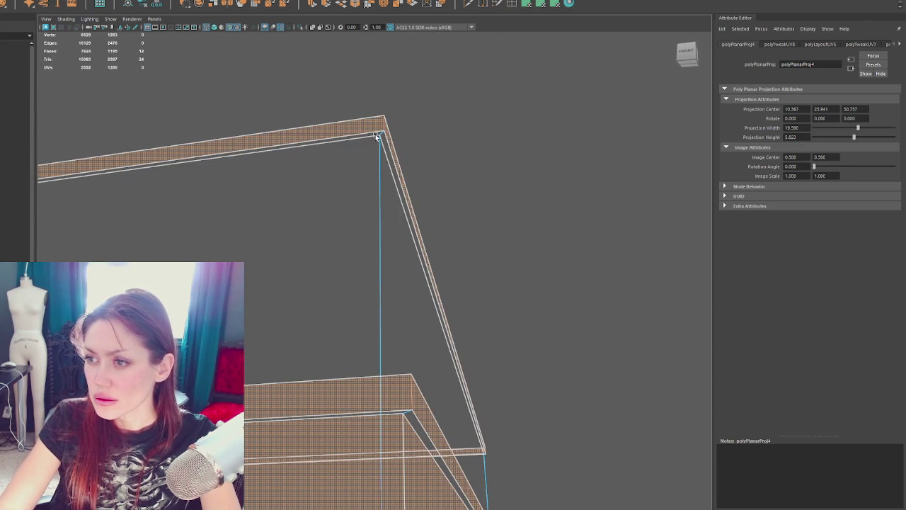
click(379, 138)
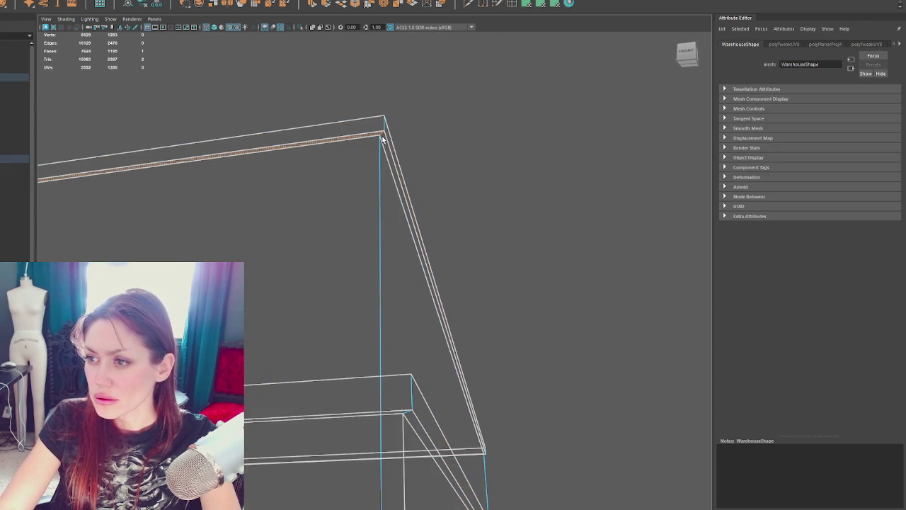
click(540, 5)
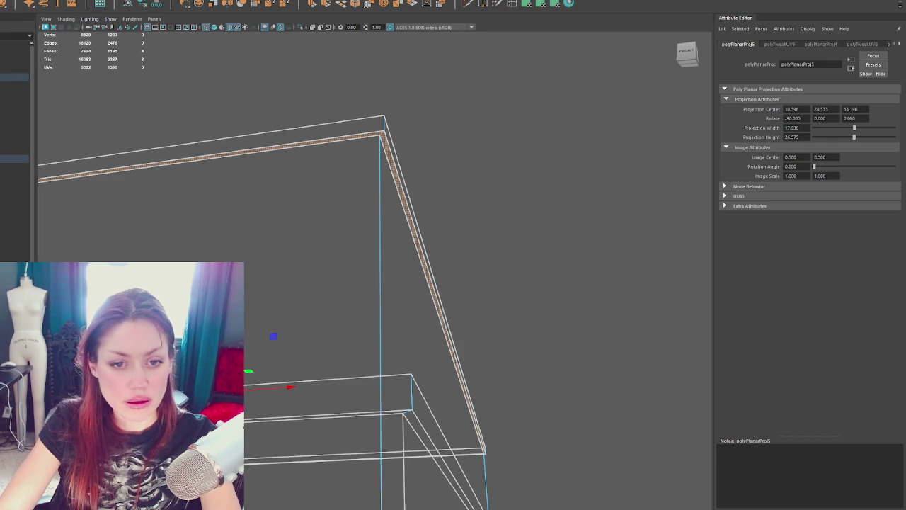
Bring up the soften/harden edge options on the warehouse and select a lower-box face.
click(439, 118)
click(388, 126)
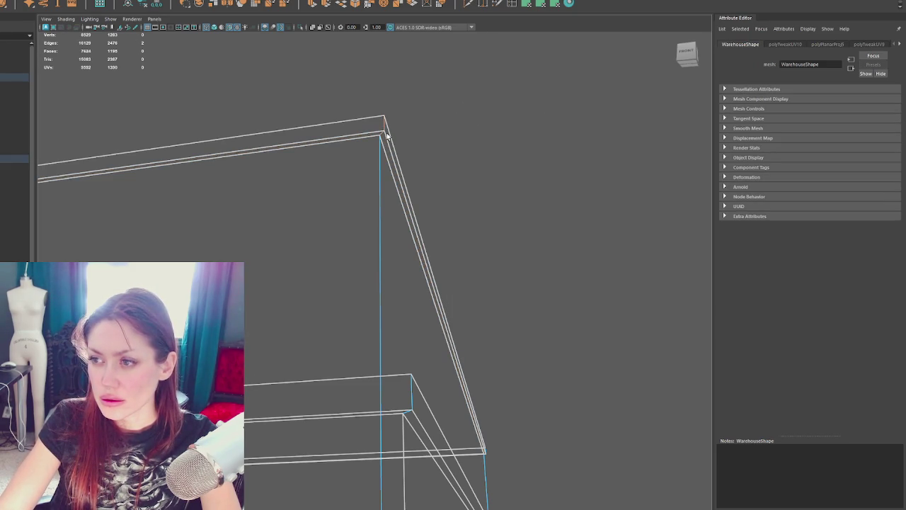
shift+right_click(453, 108)
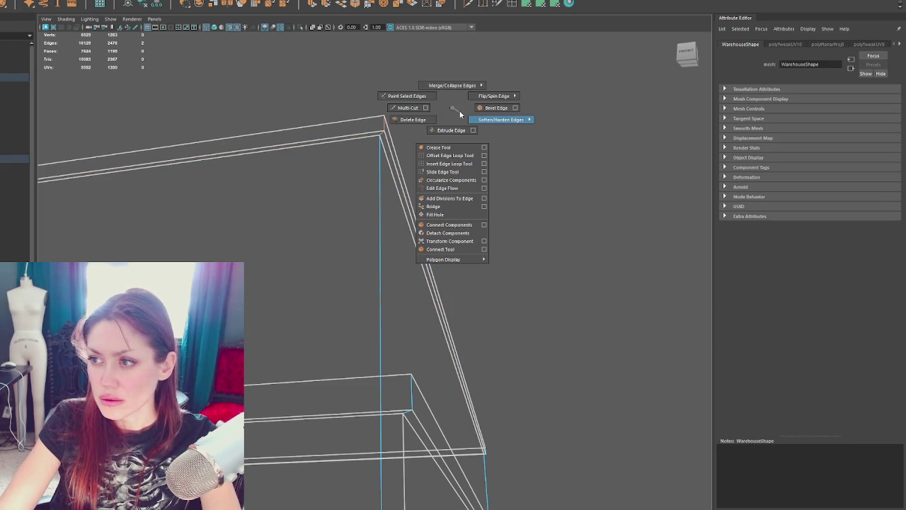
shift+right_drag(447, 104, 296, 110)
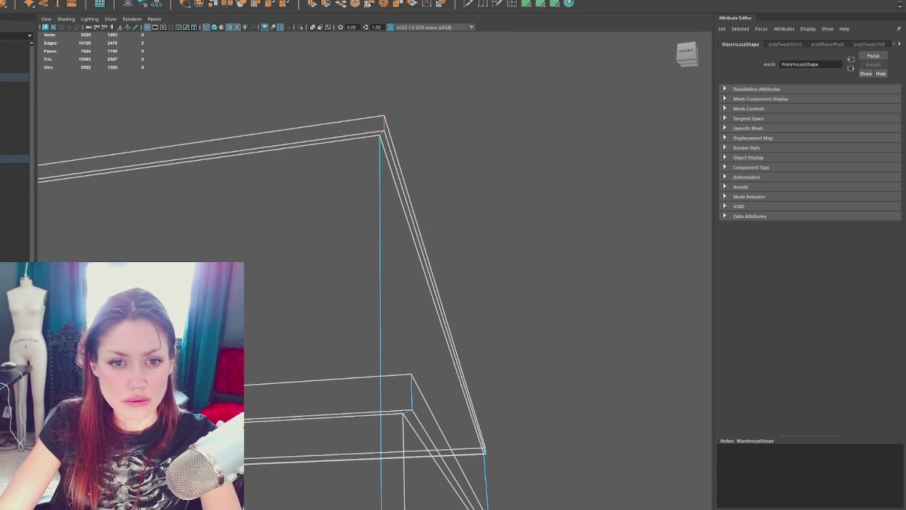
mouse_move(336, 125)
alt+mouse_down()
mouse_move(336, 176)
mouse_move(421, 182)
mouse_move(429, 156)
mouse_move(320, 200)
alt+mouse_up()
mouse_move(496, 254)
alt+mouse_down()
mouse_move(517, 264)
mouse_move(427, 255)
mouse_move(428, 244)
alt+mouse_up()
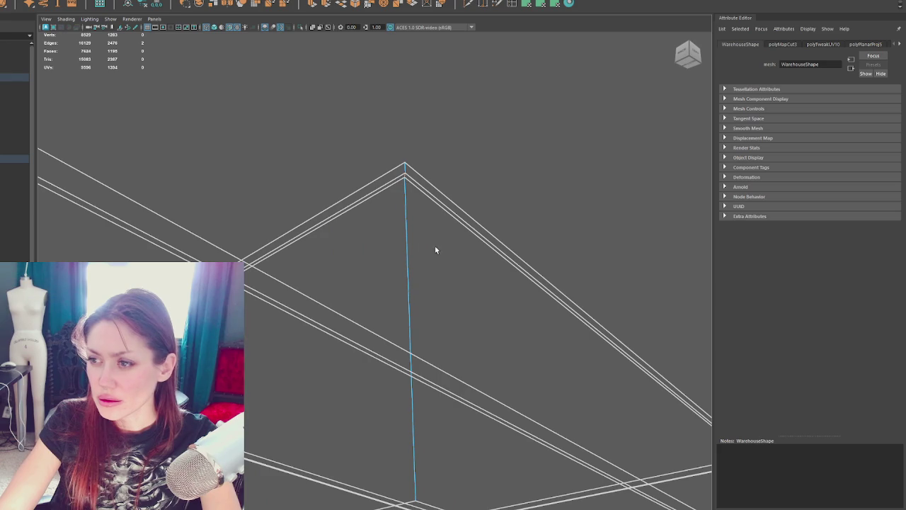
mouse_move(428, 245)
alt+mouse_down()
mouse_move(386, 238)
mouse_move(417, 245)
alt+mouse_up()
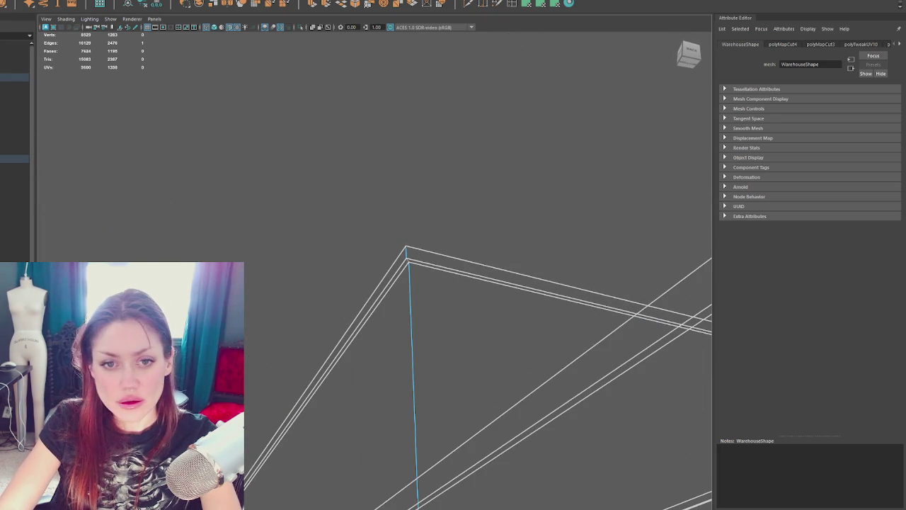
mouse_move(417, 312)
alt+mouse_down()
mouse_move(487, 243)
mouse_move(325, 276)
mouse_move(413, 344)
mouse_move(481, 248)
mouse_move(486, 142)
mouse_move(501, 179)
alt+mouse_up()
right_drag(501, 179, 501, 177)
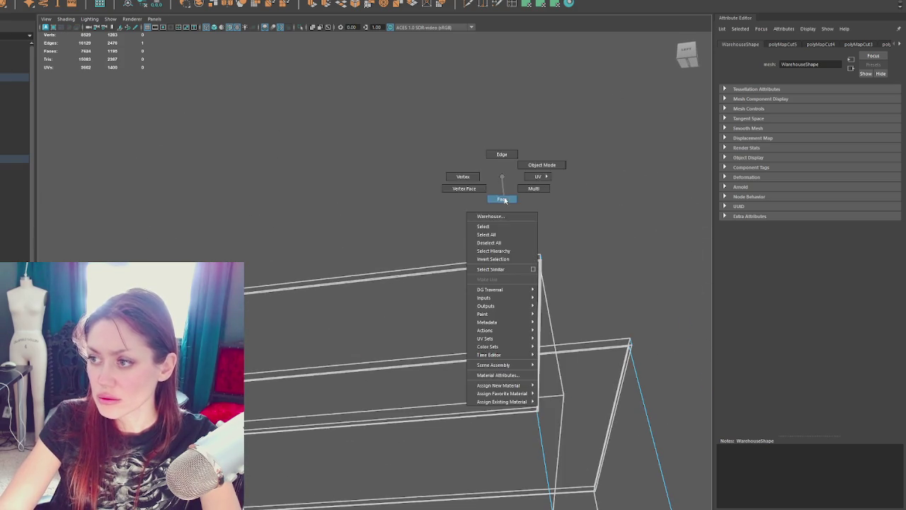
click(633, 276)
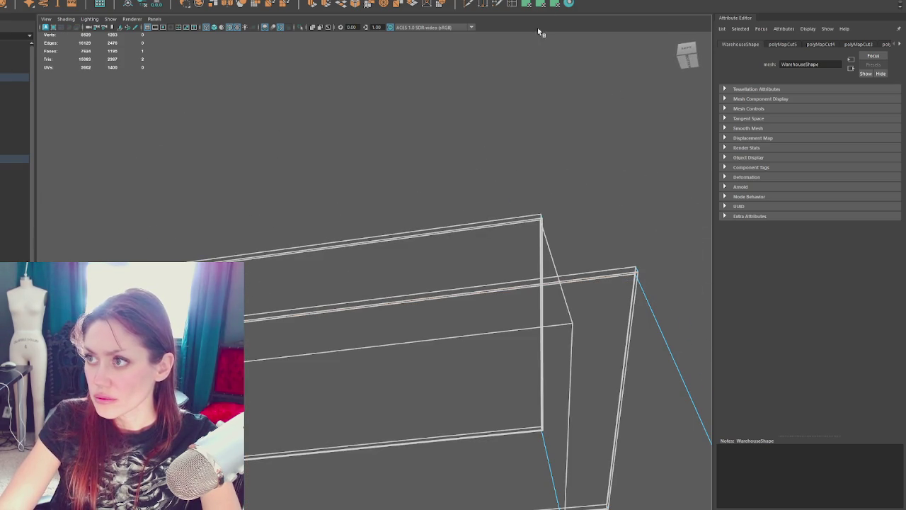
mouse_move(565, 54)
alt+mouse_down()
mouse_move(578, 181)
mouse_move(525, 248)
alt+mouse_up()
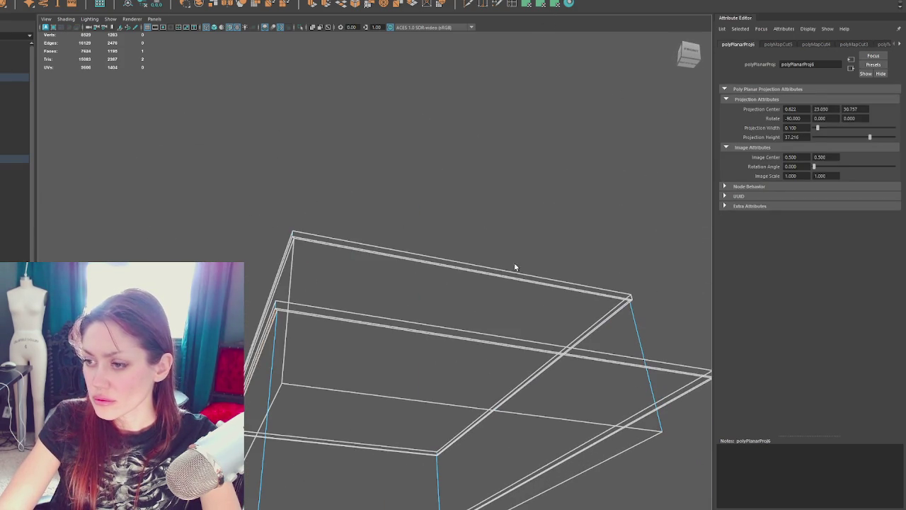
Planar-project the top ledge strips, cut seams along their edges, and auto-layout the UVs.
key(5)
alt+drag(449, 336, 476, 270)
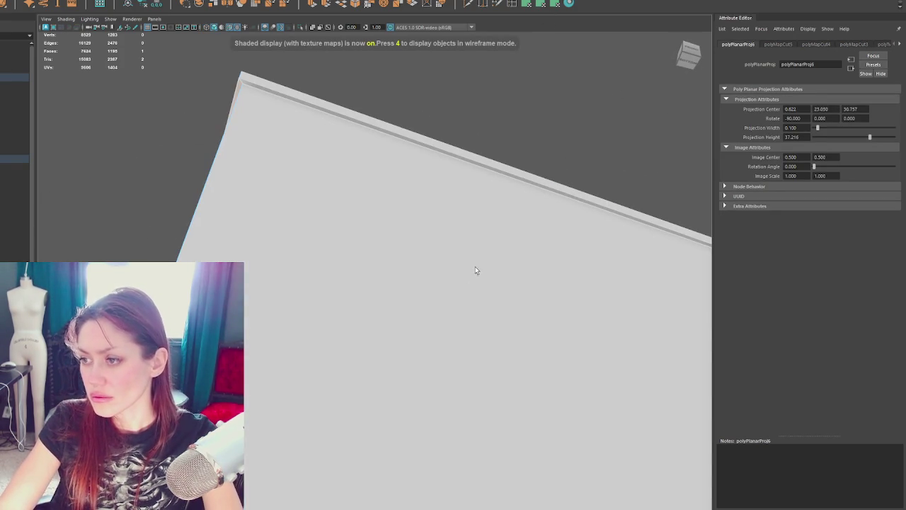
click(514, 177)
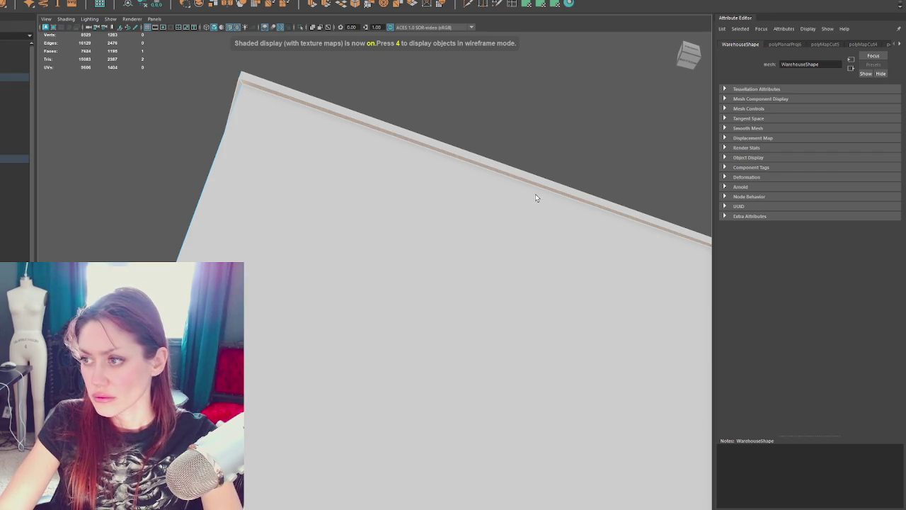
alt+drag(536, 197, 573, 205)
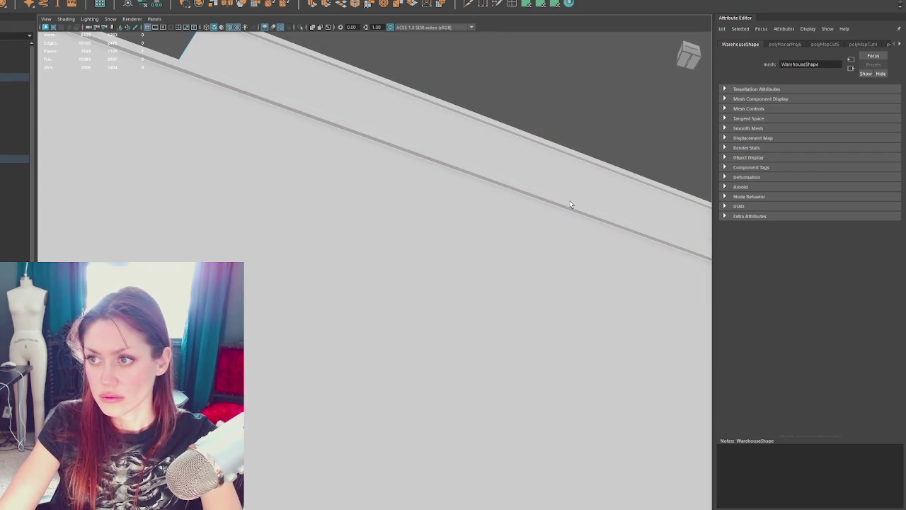
right_drag(495, 186, 484, 178)
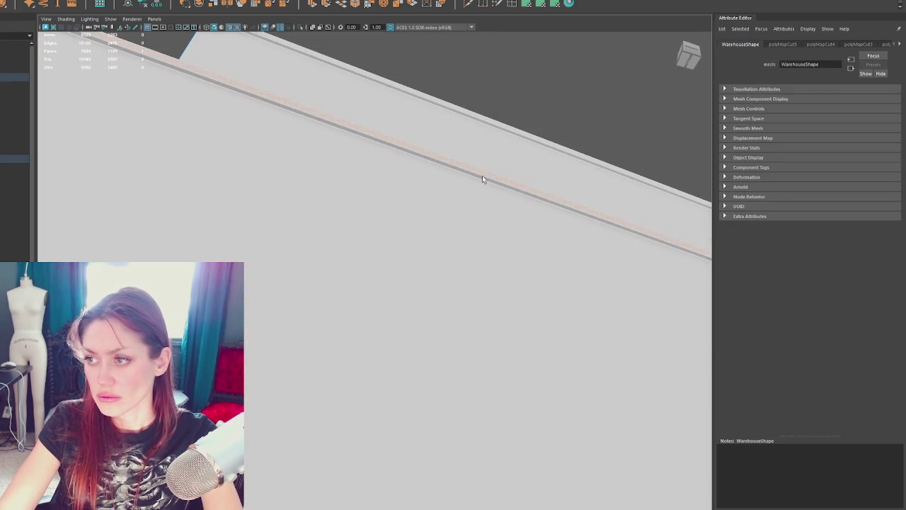
alt+drag(479, 177, 461, 353)
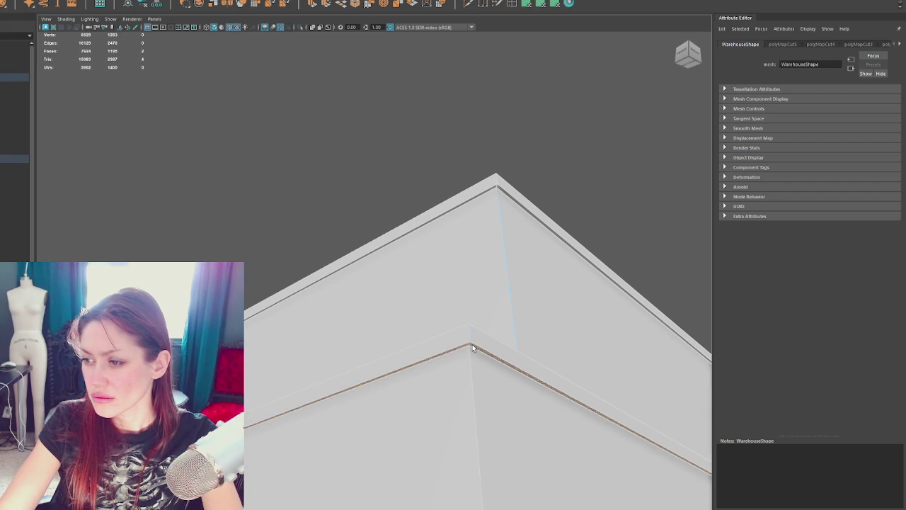
click(542, 5)
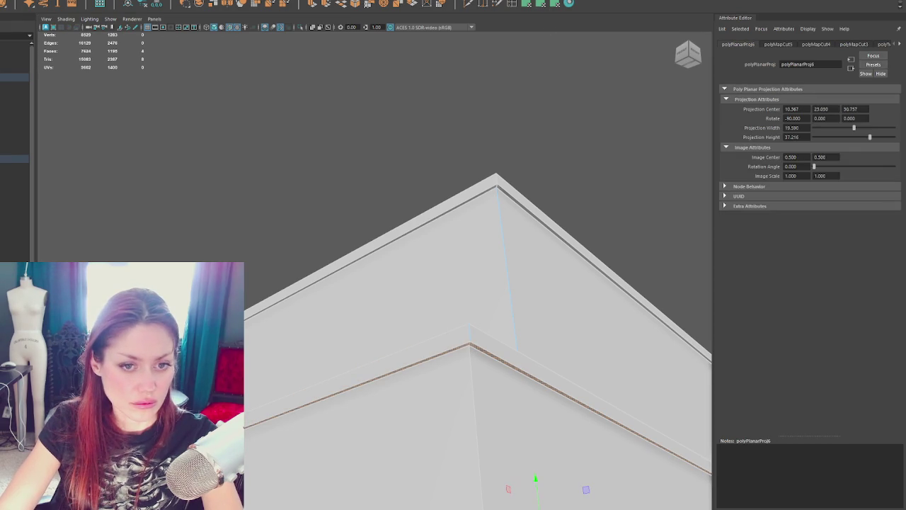
key(q)
key(ctrl+x)
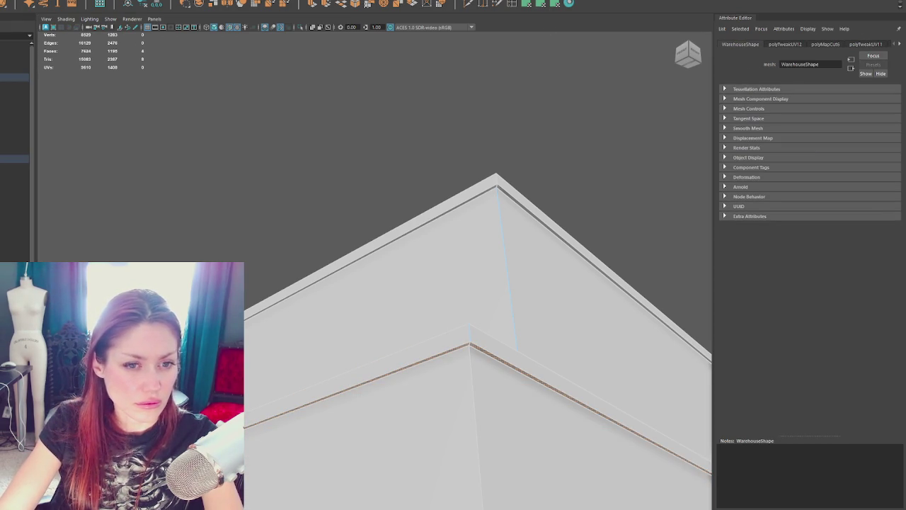
key(ctrl+l)
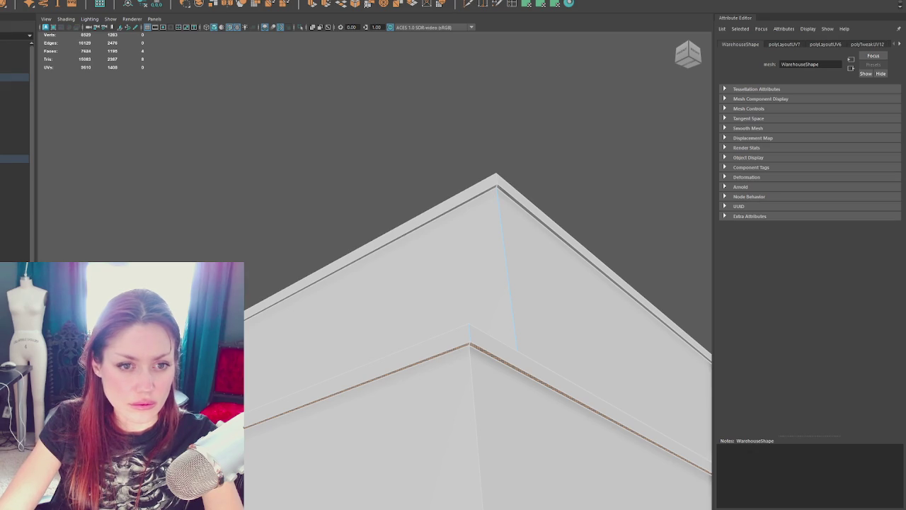
Select the upper roof trim and lower ledge edge loops and cut UV seams there.
key(shift+period)
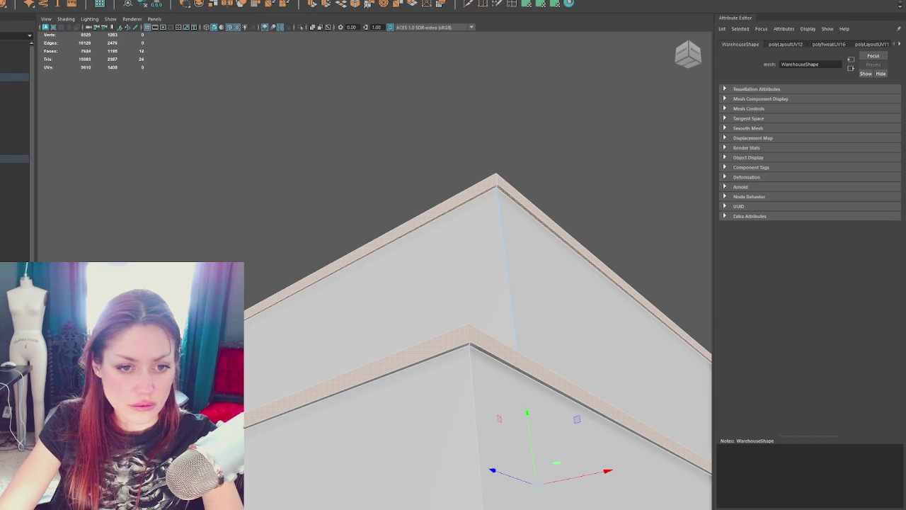
key(F10)
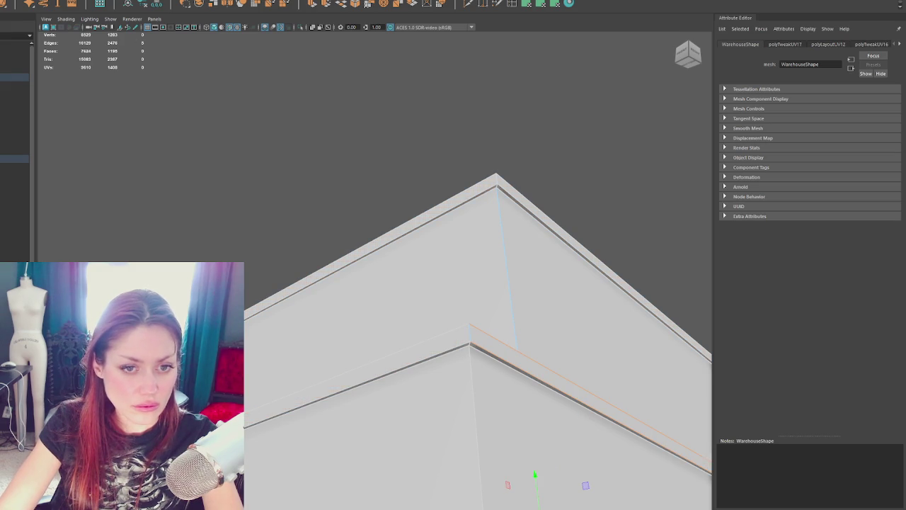
shift+double_click(602, 270)
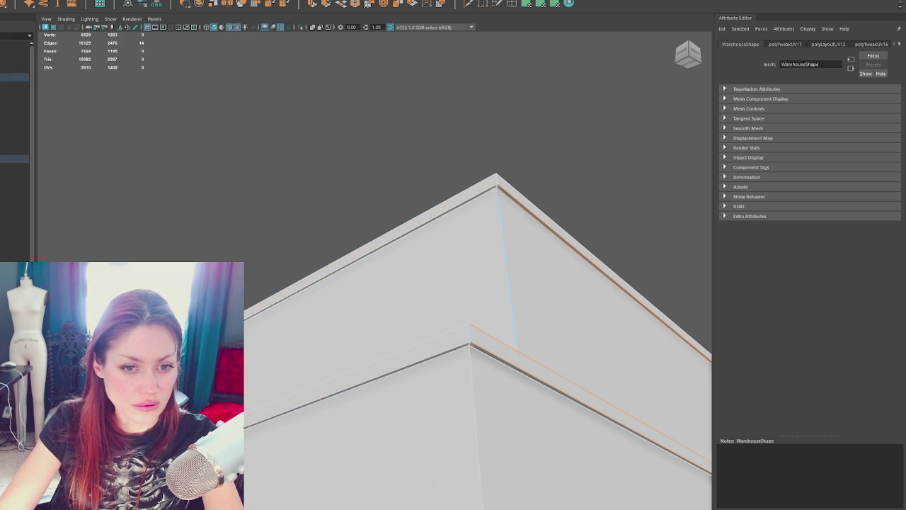
double_click(354, 369)
key(shift+x)
Select the lower trim strip faces, then orbit out around the warehouse.
key(ctrl+F11)
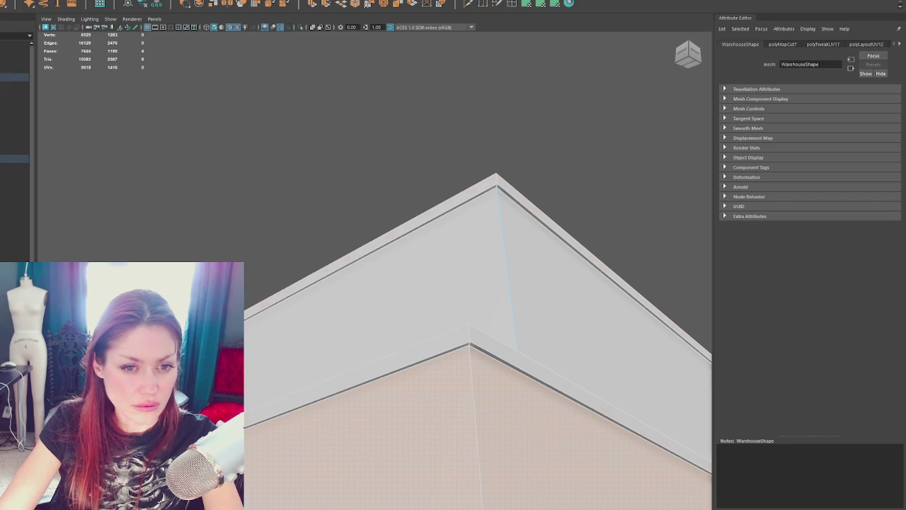
click(581, 261)
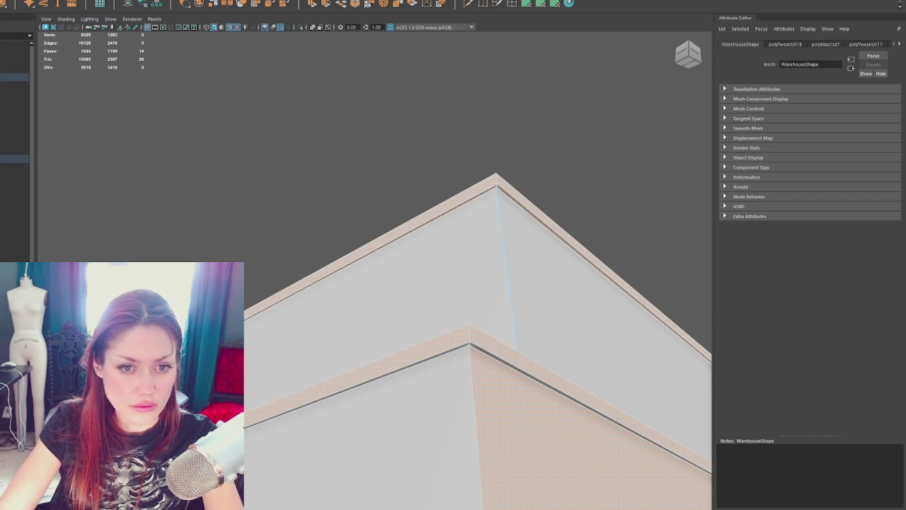
key(Escape)
click(553, 375)
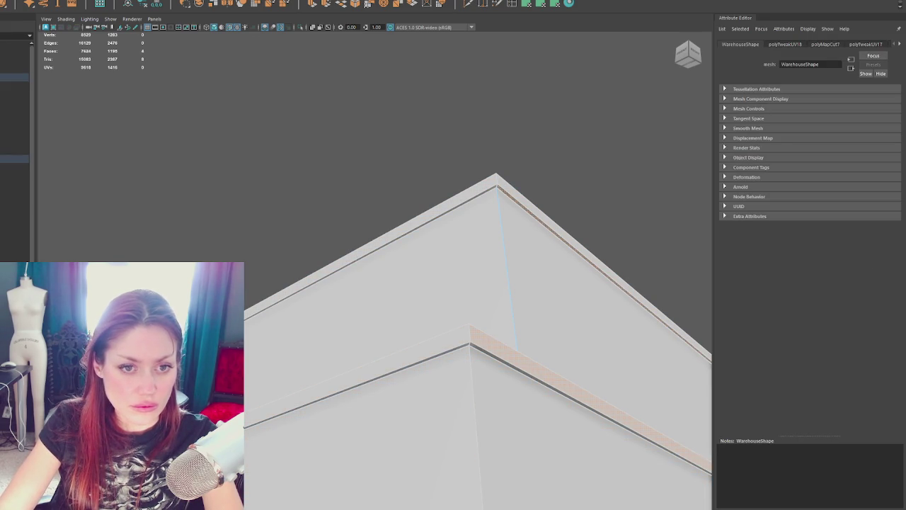
click(587, 408)
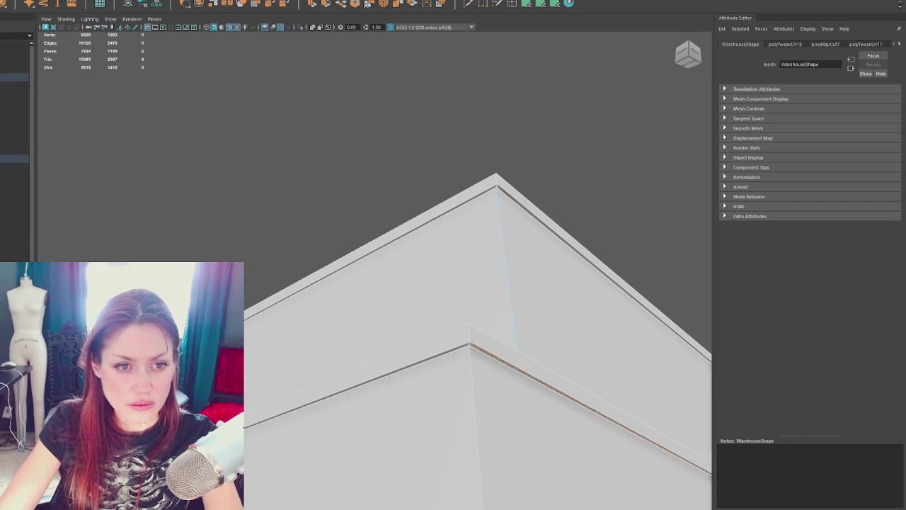
right_drag(375, 128, 401, 111)
mouse_move(401, 111)
alt+mouse_down()
mouse_move(425, 232)
mouse_move(316, 283)
mouse_move(390, 162)
mouse_move(408, 169)
mouse_move(381, 266)
mouse_move(414, 277)
alt+mouse_up()
alt+right_drag(415, 277, 339, 237)
Inspect the window grille and vent, then return to object mode at the warehouse's left side.
alt+drag(340, 237, 335, 252)
right_drag(335, 251, 333, 178)
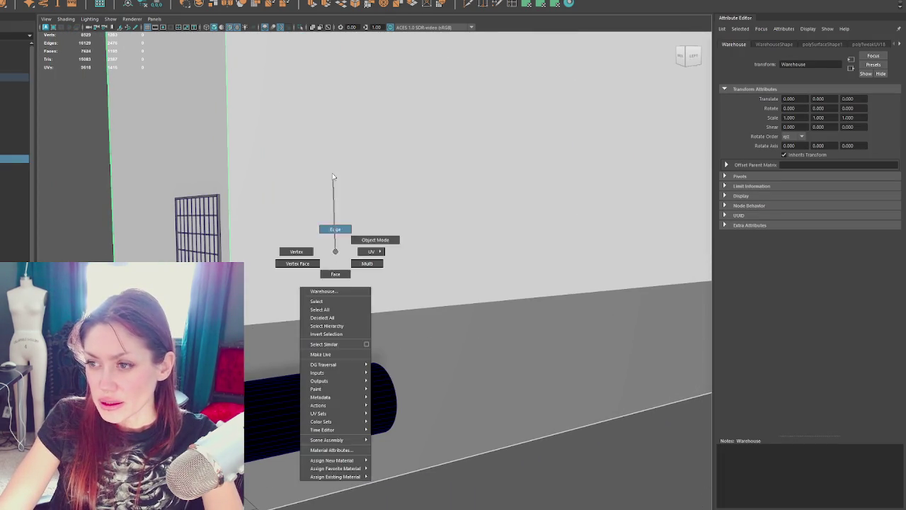
click(326, 318)
mouse_move(327, 319)
alt+mouse_down()
mouse_move(293, 283)
mouse_move(290, 313)
mouse_move(441, 304)
mouse_move(600, 312)
alt+mouse_up()
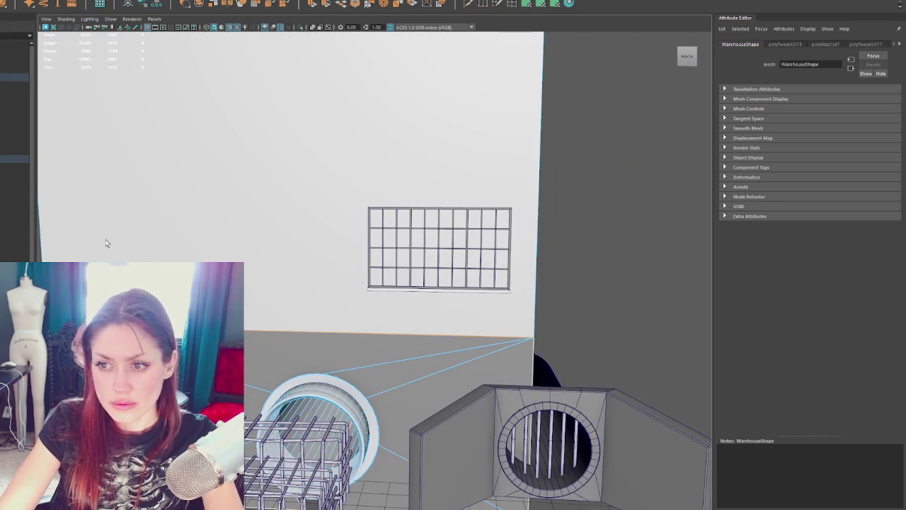
click(50, 1)
click(59, 38)
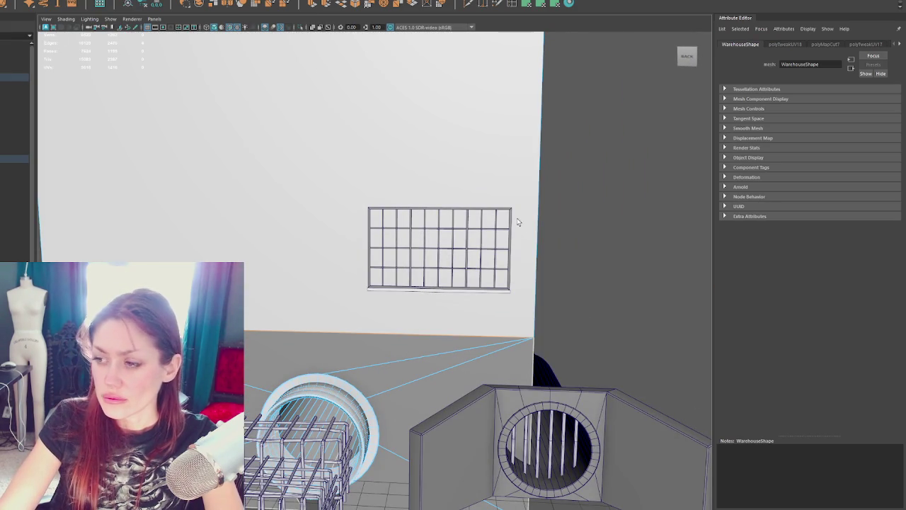
right_drag(536, 162, 581, 141)
mouse_move(500, 127)
alt+mouse_down()
mouse_move(393, 121)
mouse_move(415, 331)
mouse_move(549, 320)
alt+mouse_up()
scroll(549, 319, up, 3)
scroll(542, 187, down, 3)
alt+drag(543, 188, 365, 129)
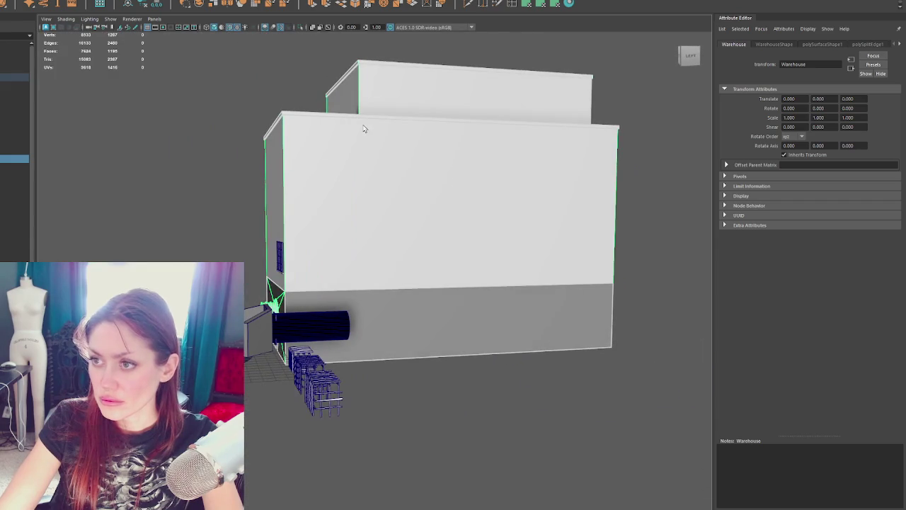
Move the upper block polySurface15 0.419 along Z.
click(15, 3)
click(270, 303)
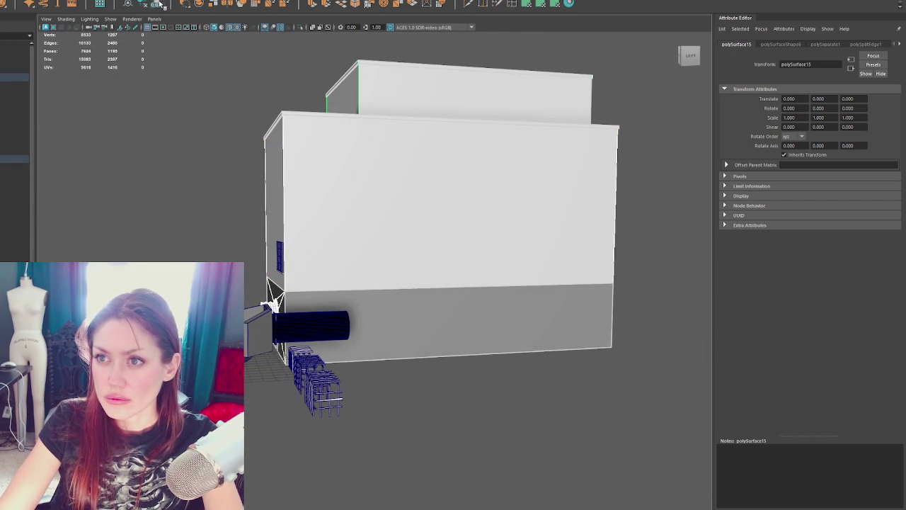
click(439, 136)
mouse_move(480, 122)
mouse_down()
mouse_move(552, 150)
mouse_move(542, 158)
mouse_move(530, 144)
mouse_move(558, 99)
mouse_up()
In wireframe, shift the box's left vertices along X to line up the blocks.
key(4)
alt+drag(384, 71, 429, 167)
drag(500, 224, 497, 224)
mouse_move(245, 91)
mouse_down()
mouse_move(48, 262)
mouse_move(92, 255)
mouse_move(335, 281)
mouse_move(450, 245)
mouse_move(348, 200)
mouse_move(364, 203)
mouse_move(324, 258)
mouse_up()
scroll(364, 201, down, 2)
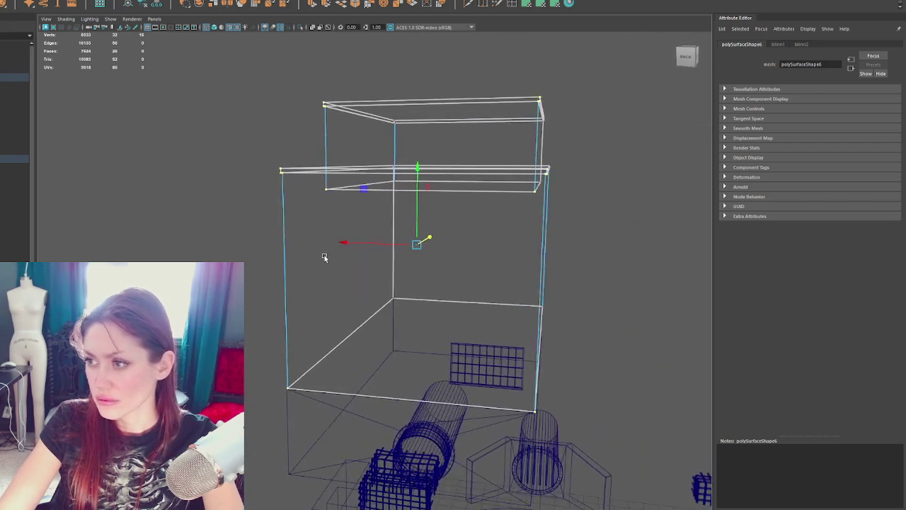
In wireframe, nudge the lower box's right-corner vertices slightly along X.
key(bracketleft)
key(bracketleft)
key(bracketleft)
key(bracketleft)
key(F8)
right_click(166, 192)
key(4)
drag(131, 252, 428, 494)
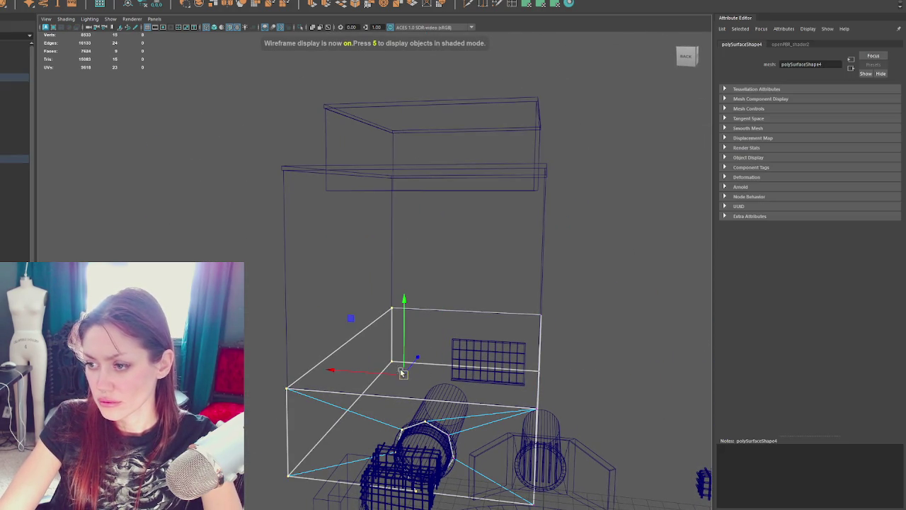
click(527, 395)
click(514, 383)
drag(514, 383, 515, 382)
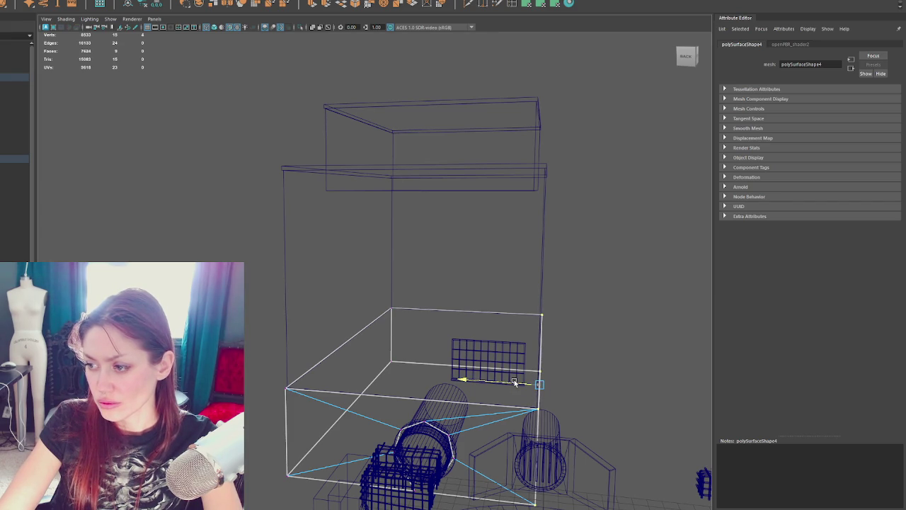
Return to object mode with textured display and bring the building into view.
right_click(605, 259)
click(521, 270)
key(6)
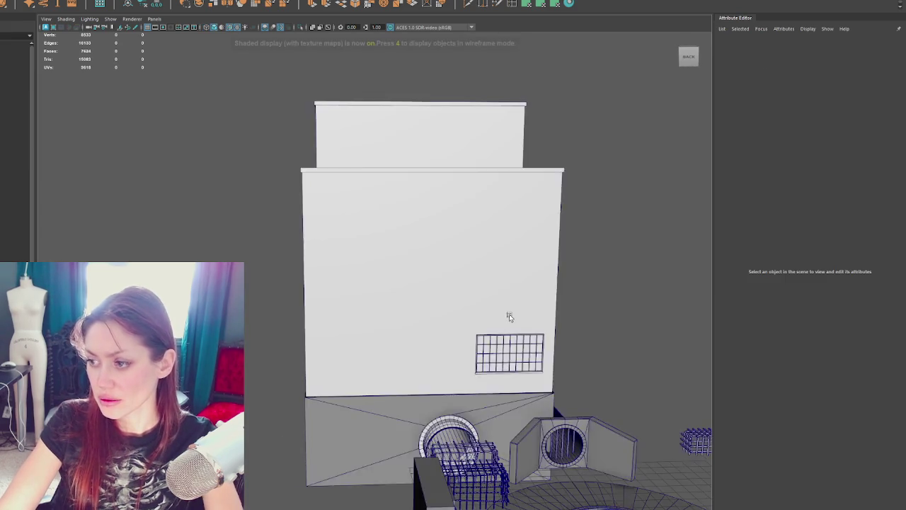
scroll(506, 307, up, 4)
alt+middle_drag(489, 344, 494, 217)
mouse_move(488, 212)
alt+mouse_down()
mouse_move(252, 333)
mouse_move(597, 358)
mouse_move(496, 303)
mouse_move(453, 333)
mouse_move(458, 328)
alt+mouse_up()
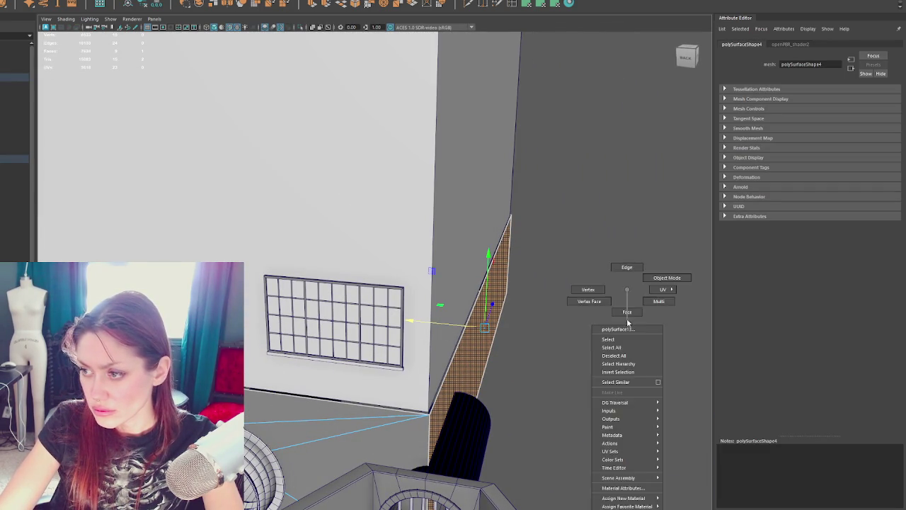
Check the thin strip faces at the wall's edges, then clear the selection.
click(467, 356)
mouse_move(344, 348)
alt+mouse_down()
mouse_move(384, 330)
mouse_move(332, 363)
alt+mouse_up()
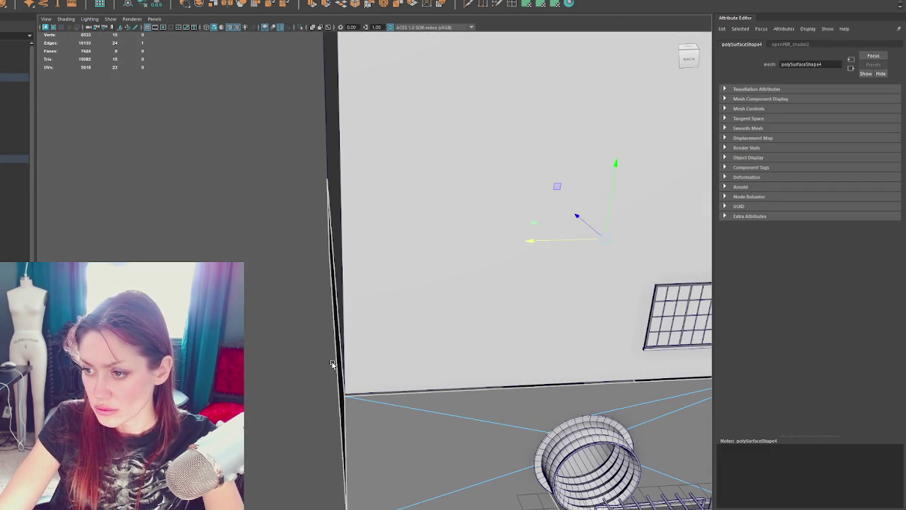
click(340, 354)
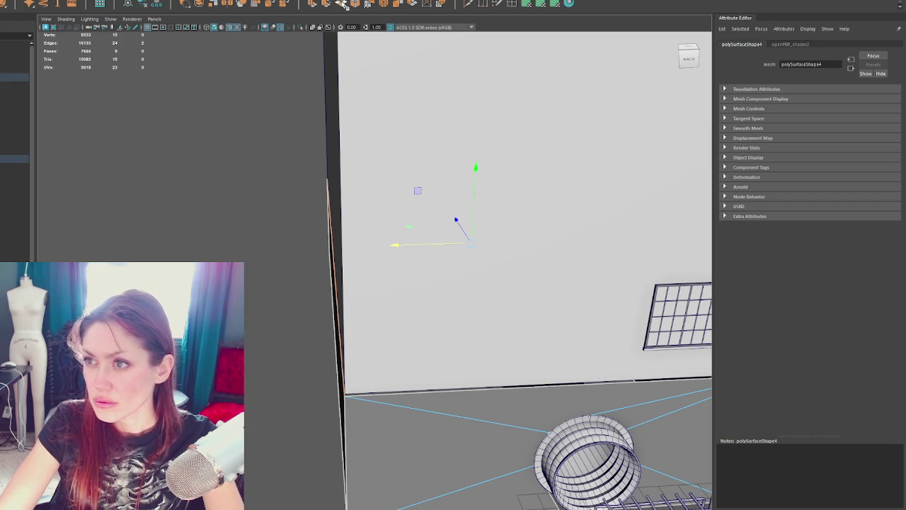
click(121, 203)
scroll(293, 163, down, 5)
alt+drag(293, 163, 459, 218)
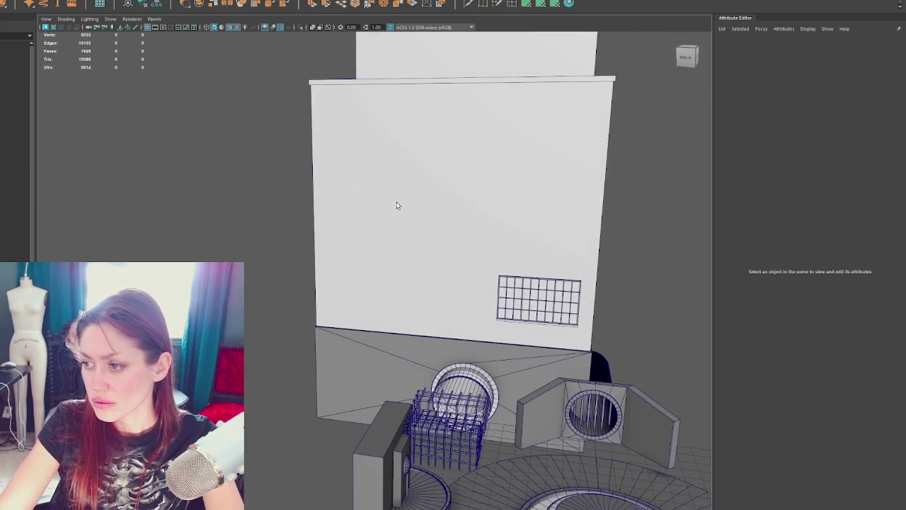
Select all faces of the upper building block, then switch to textured display.
click(403, 176)
alt+drag(403, 176, 378, 152)
alt+right_drag(378, 152, 426, 222)
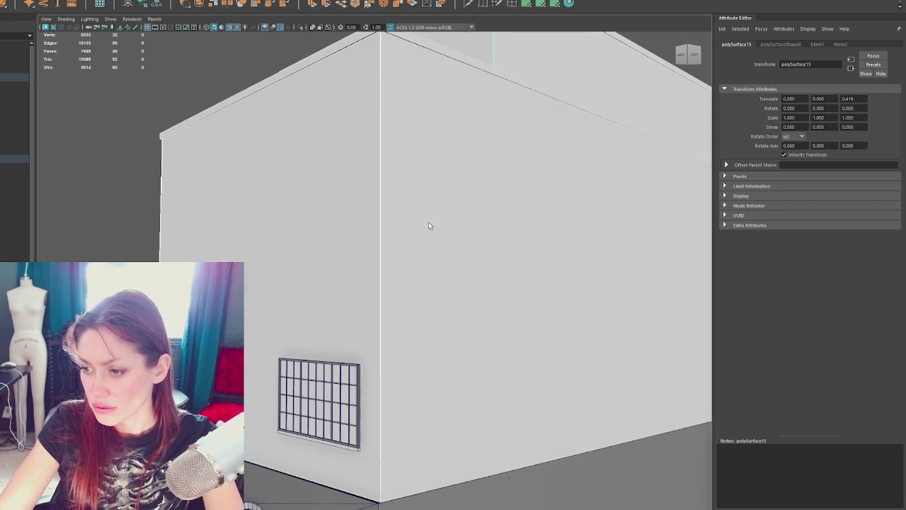
scroll(516, 127, down, 3)
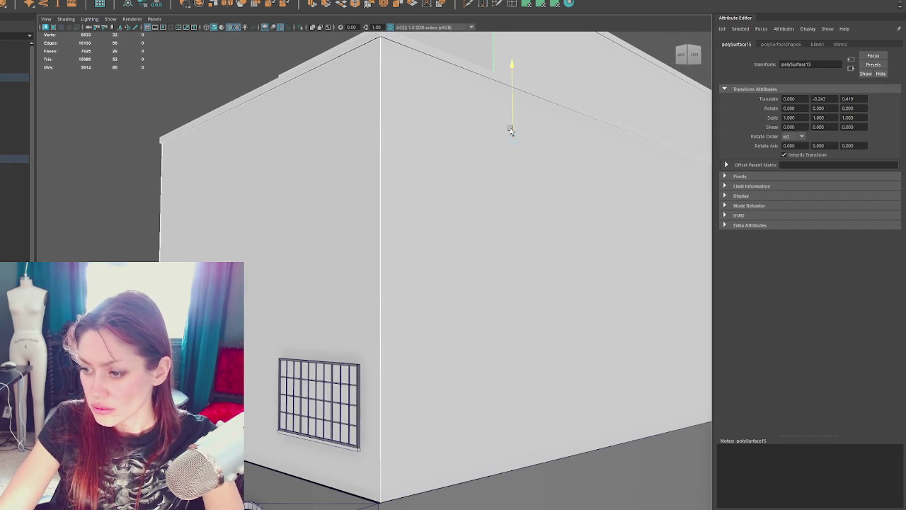
click(137, 138)
scroll(264, 133, down, 3)
click(461, 154)
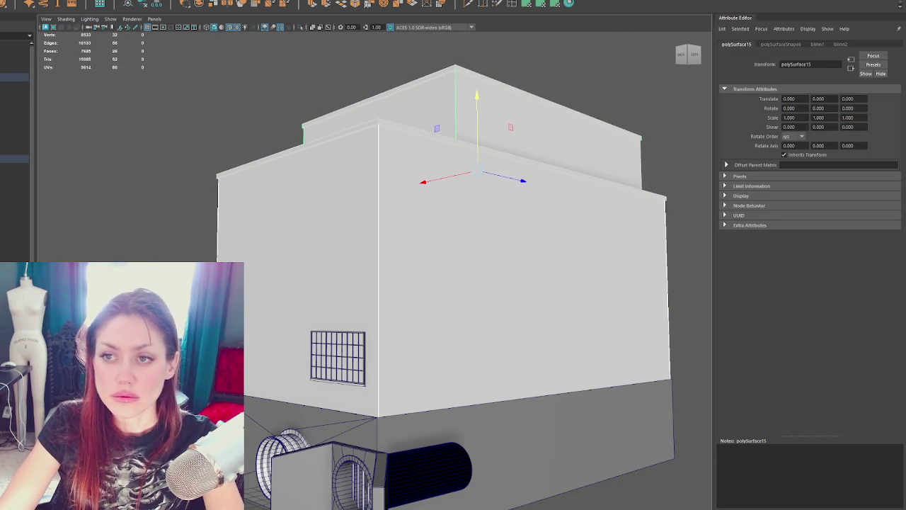
key(Down)
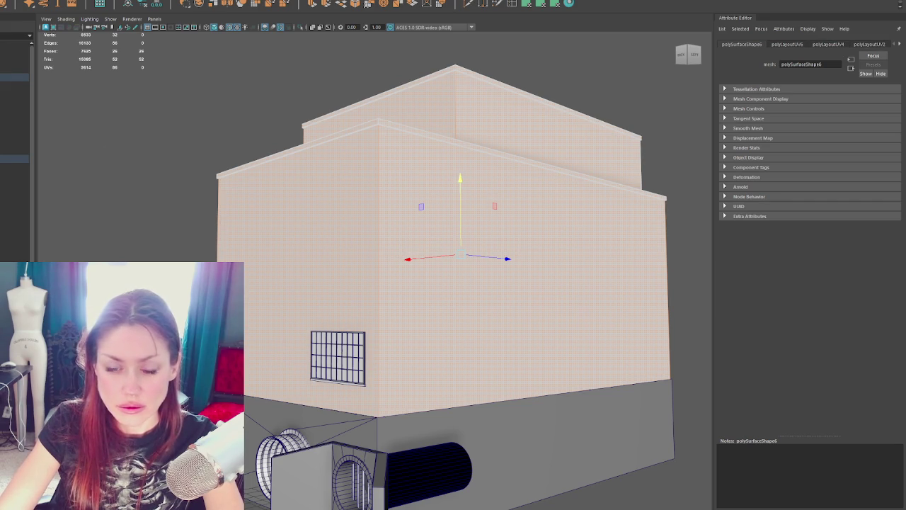
key(6)
Inspect the front and larger blocks and frame the small window grate.
click(356, 328)
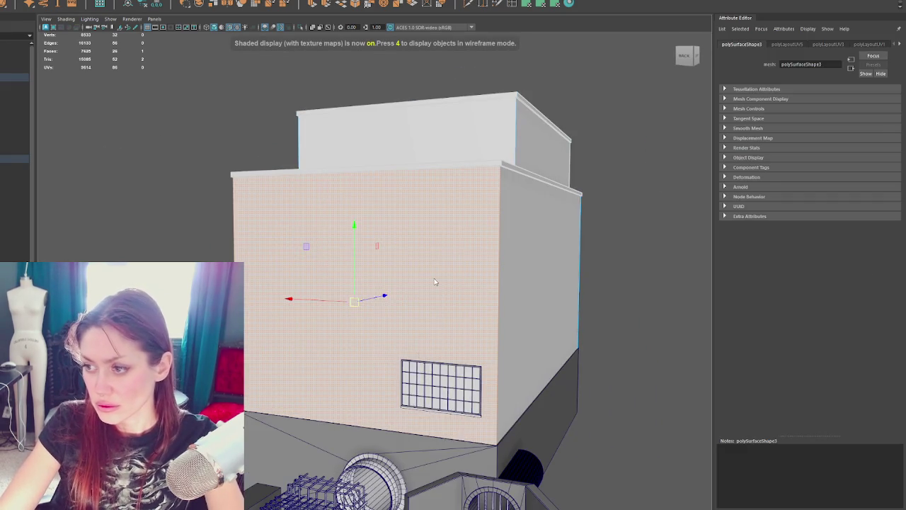
click(469, 247)
mouse_move(469, 247)
alt+mouse_down()
mouse_move(471, 259)
mouse_move(406, 244)
mouse_move(389, 352)
alt+mouse_up()
click(388, 352)
key(f)
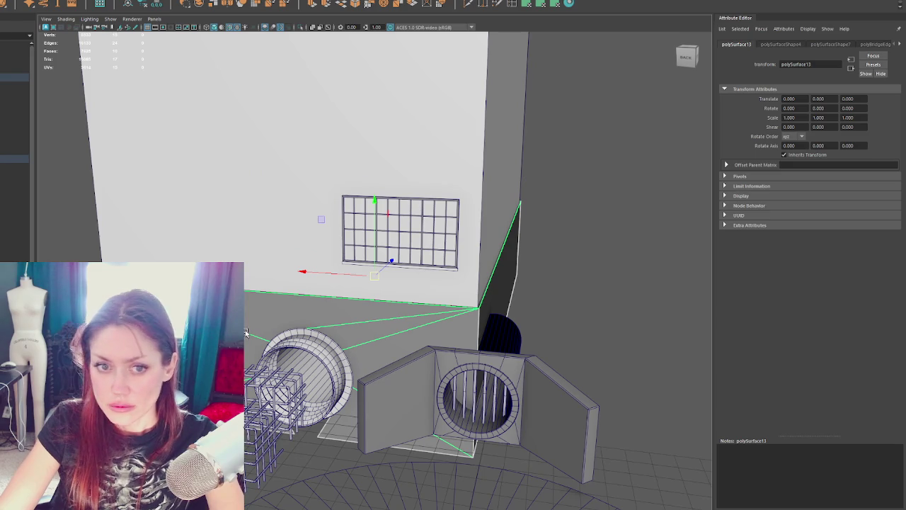
click(71, 191)
key(f)
alt+drag(197, 247, 135, 247)
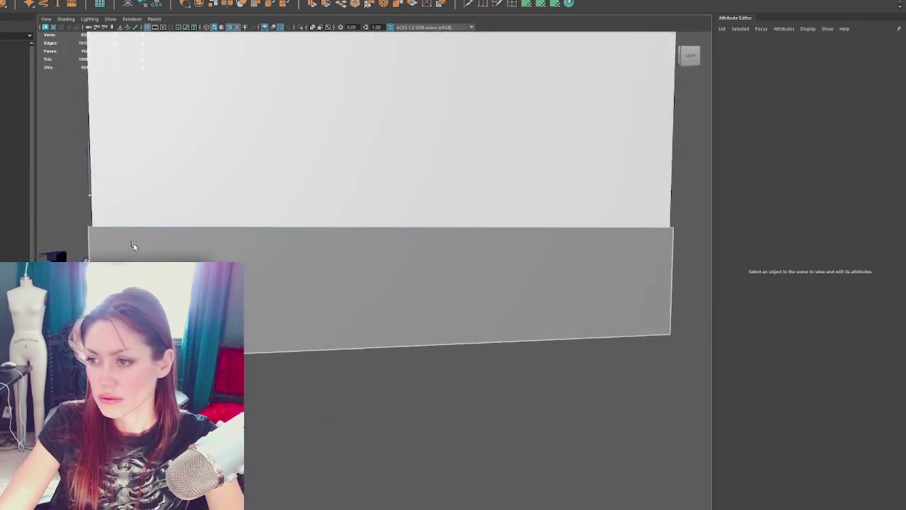
Give the lower block three planar UV projections and lay out the projected UVs.
key(4)
click(531, 263)
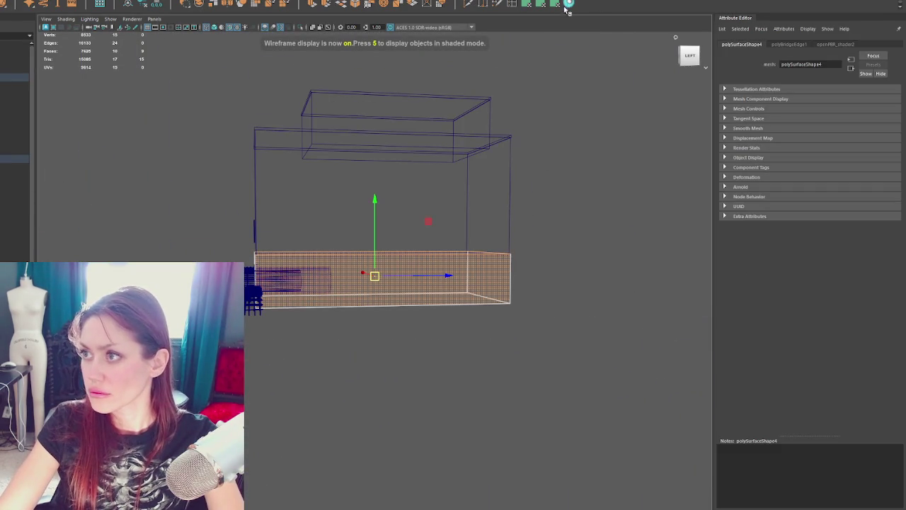
click(446, 155)
alt+drag(427, 172, 478, 170)
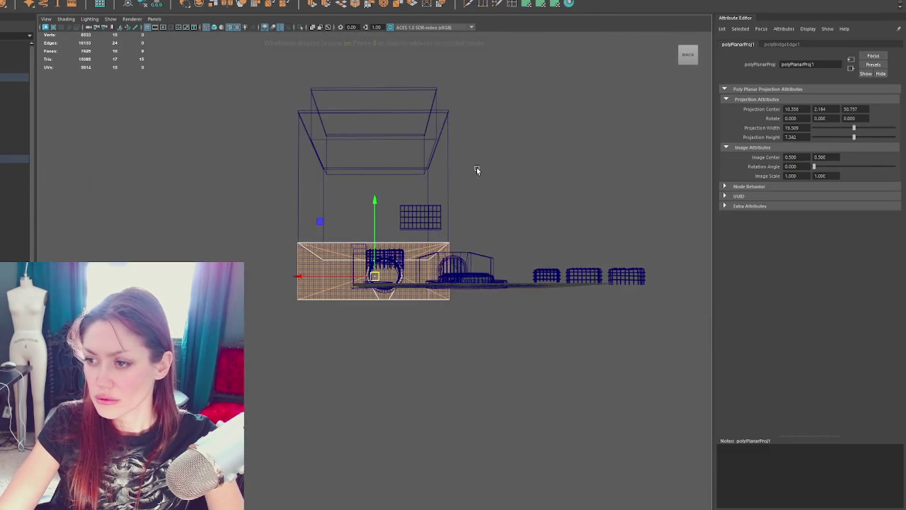
click(336, 269)
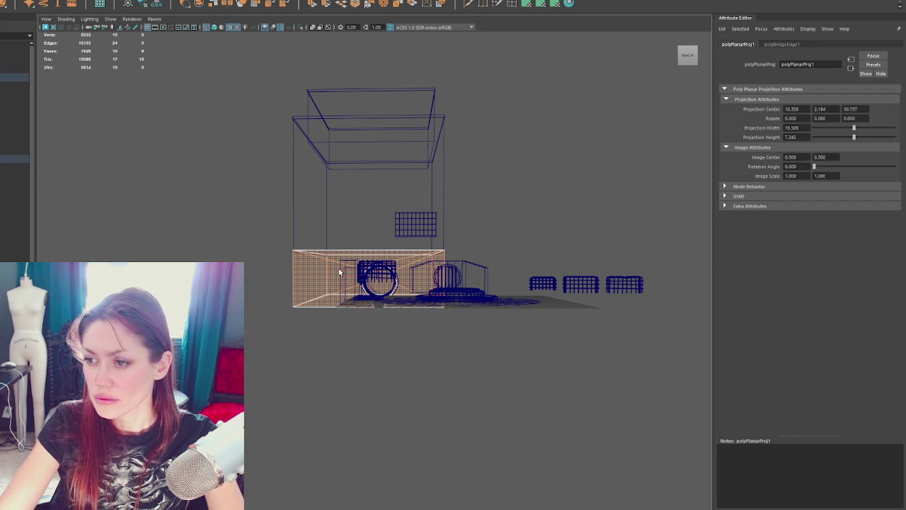
click(556, 4)
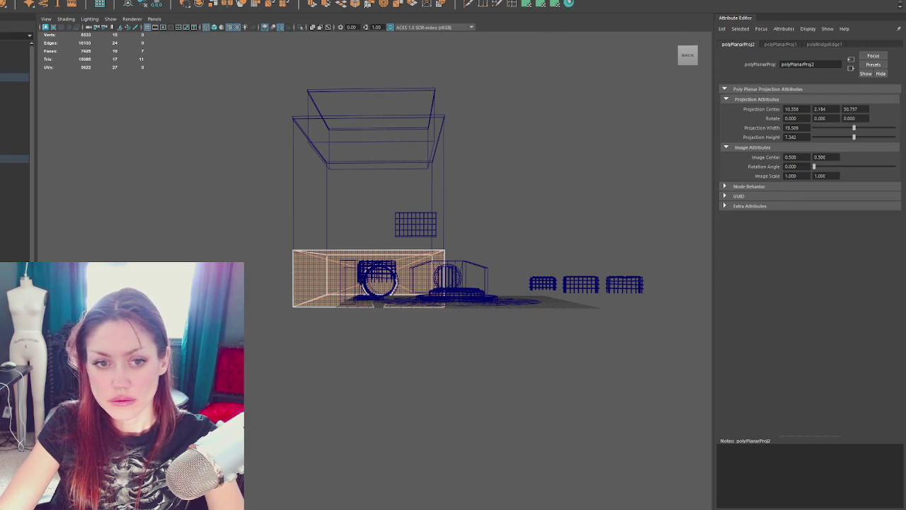
alt+drag(162, 243, 249, 243)
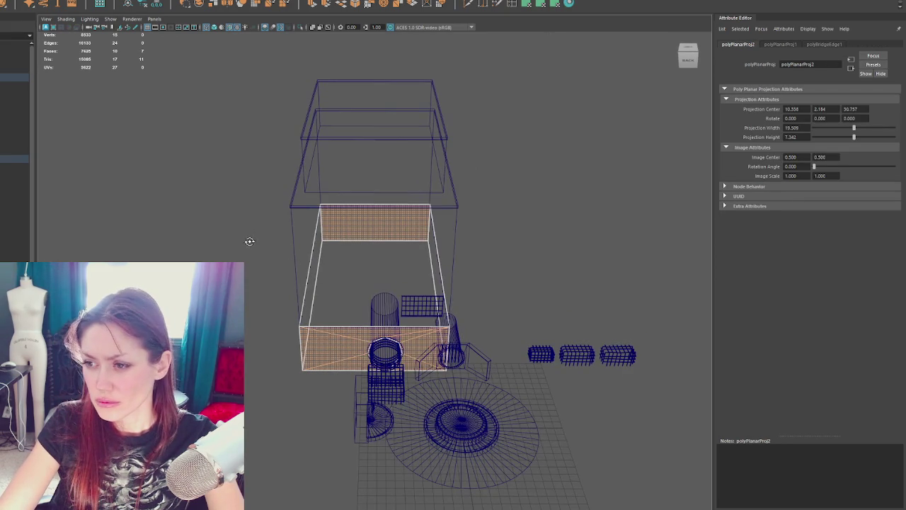
click(364, 274)
click(540, 3)
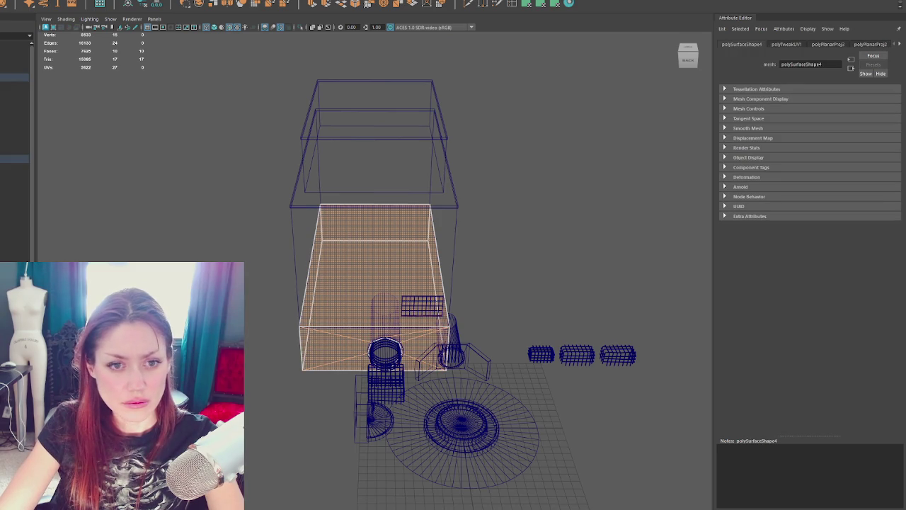
click(569, 4)
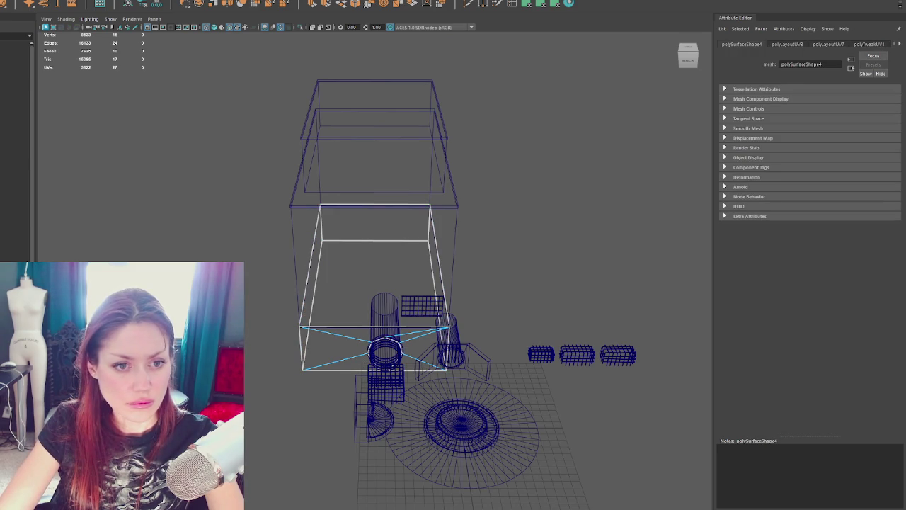
Select the lower box's bottom and back wall faces, then return to textured object mode.
click(375, 223)
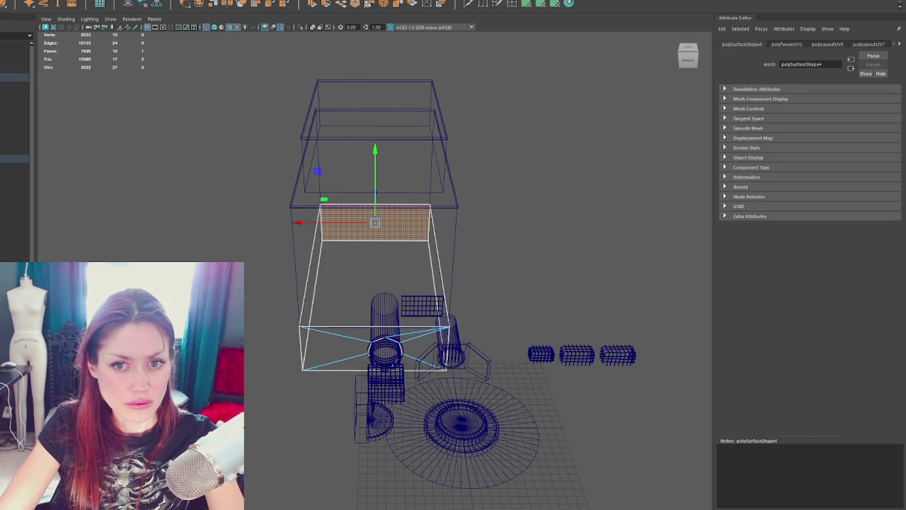
shift+click(375, 334)
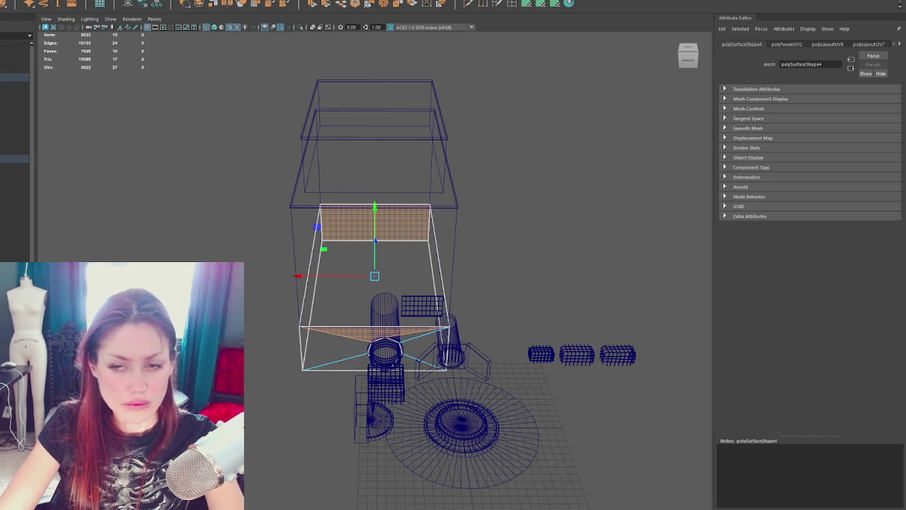
click(503, 217)
click(359, 328)
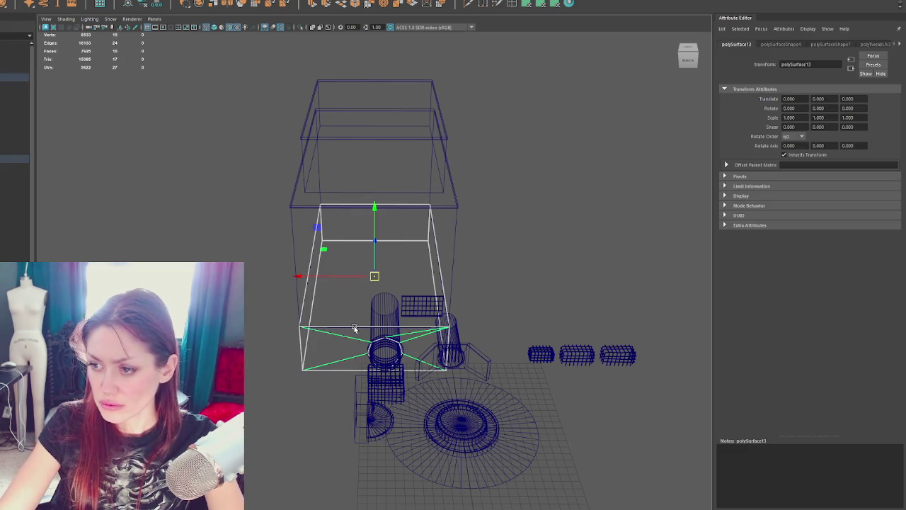
key(F11)
click(331, 347)
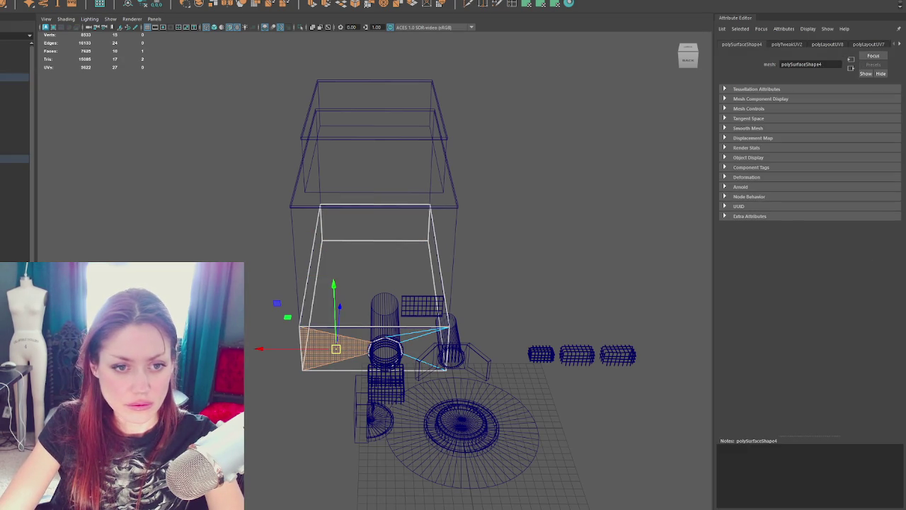
shift+drag(311, 340, 446, 362)
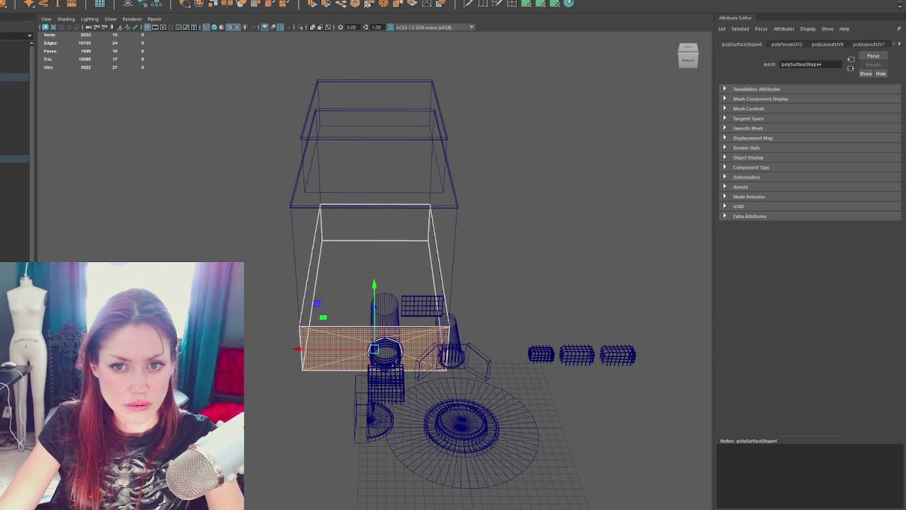
shift+drag(311, 209, 443, 322)
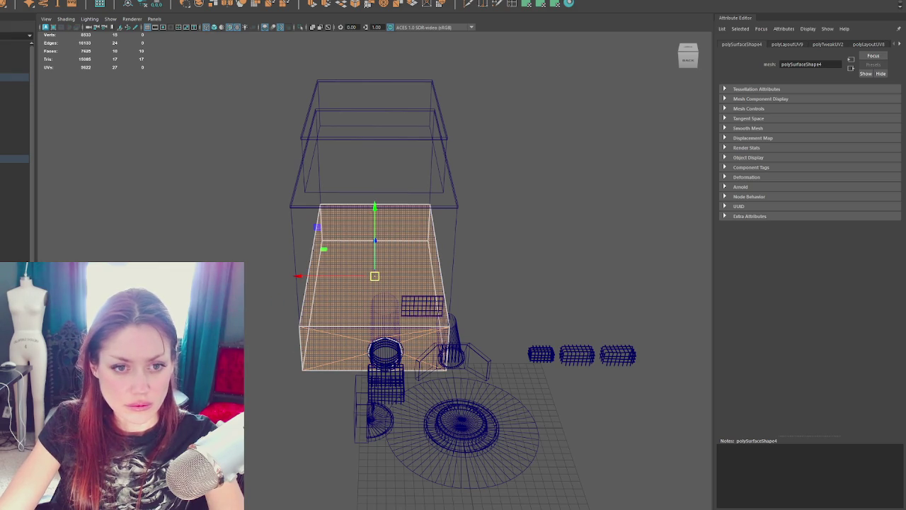
key(F8)
key(6)
scroll(448, 172, down, 3)
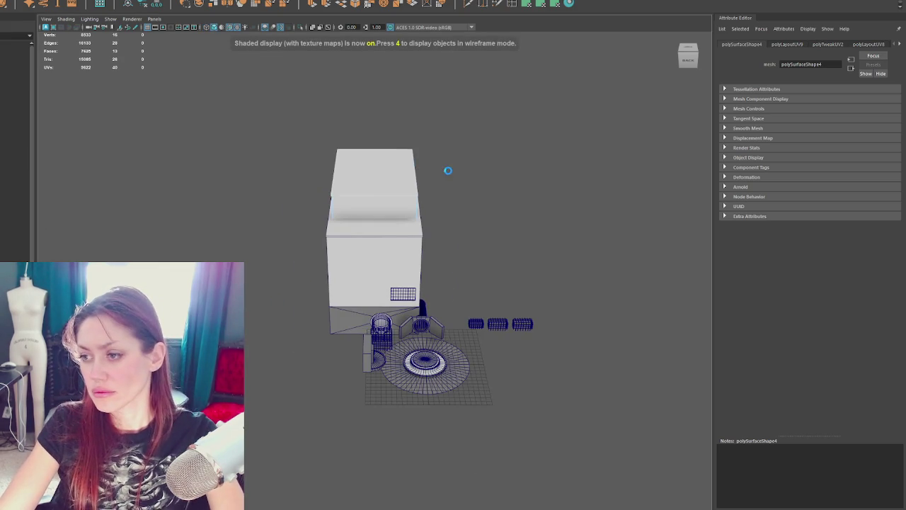
Select the main building body and name it Warehouse.
scroll(448, 172, up, 3)
alt+drag(506, 266, 470, 255)
scroll(469, 254, up, 2)
key(F8)
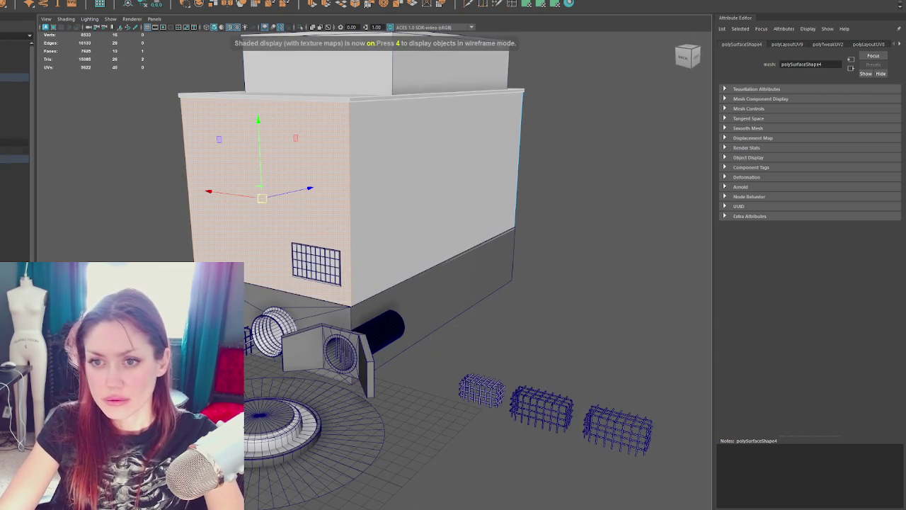
right_drag(373, 126, 311, 106)
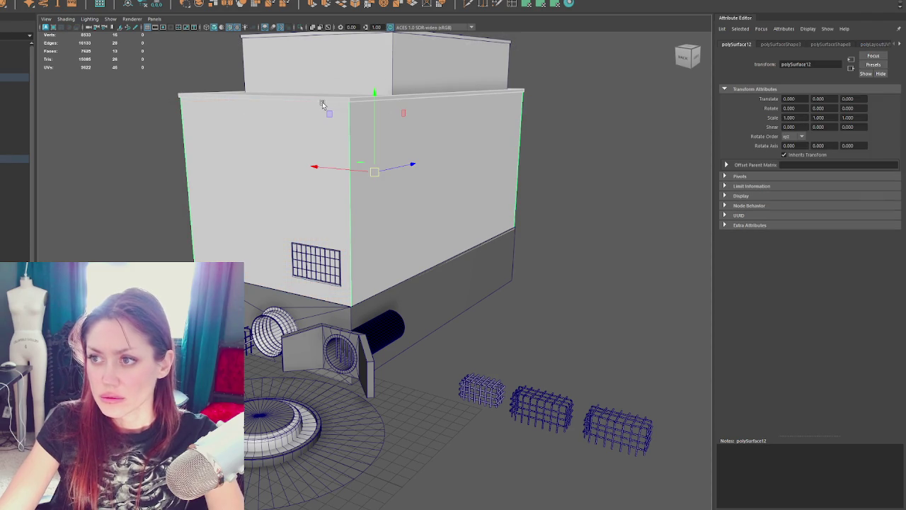
alt+drag(486, 83, 453, 43)
click(425, 117)
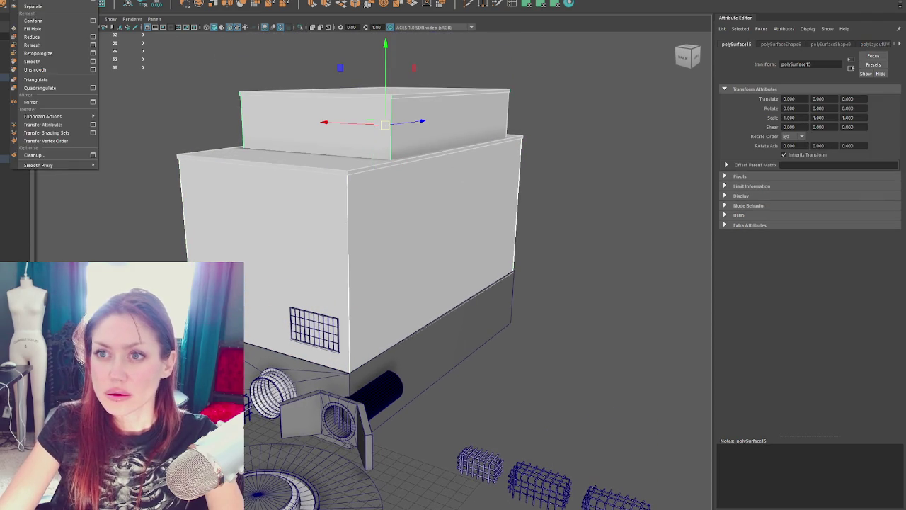
key(ctrl+z)
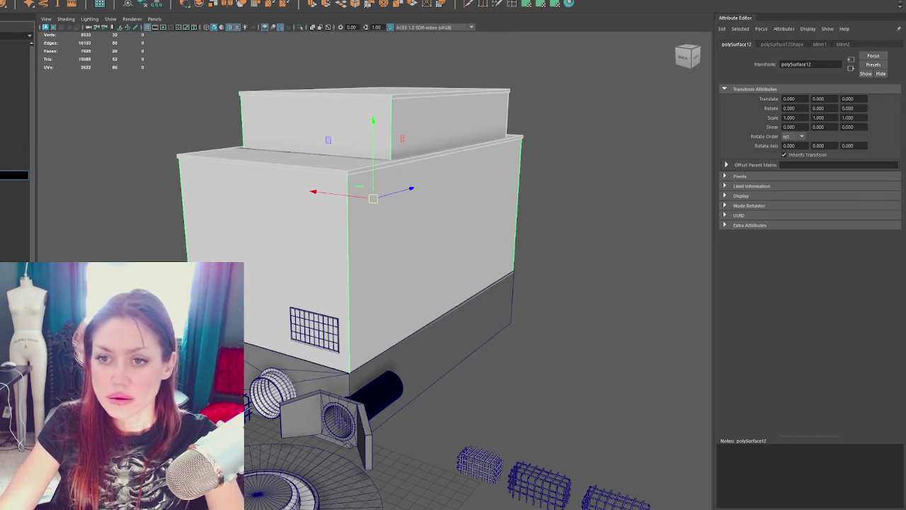
key(Return)
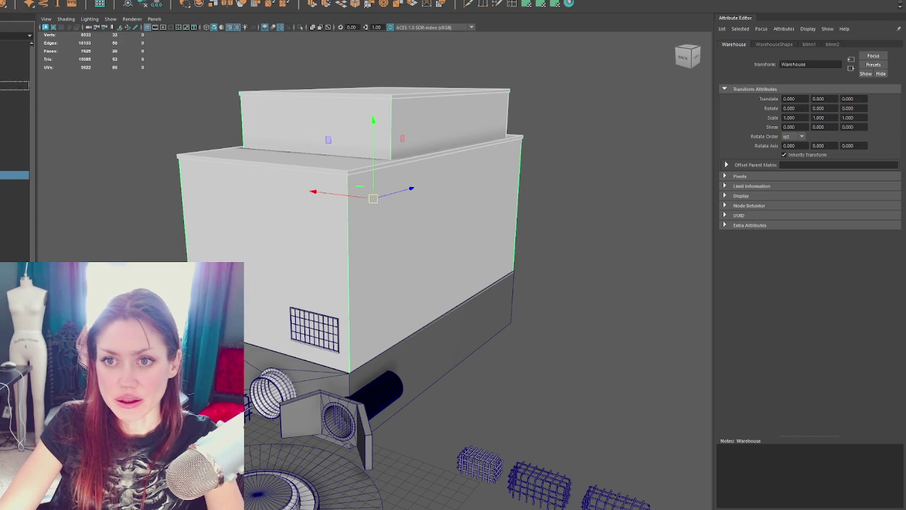
Duplicate the Warehouse and click through the loft window grid, vent and other parts.
key(ctrl+d)
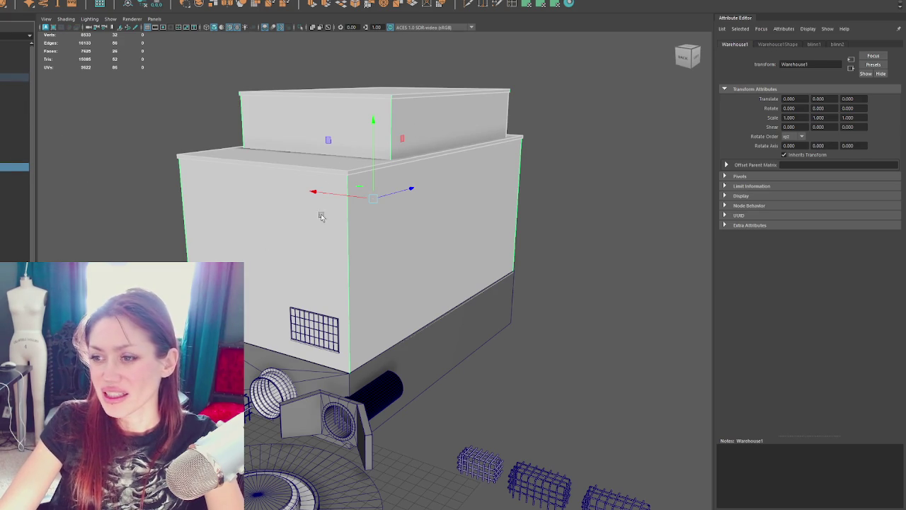
click(337, 320)
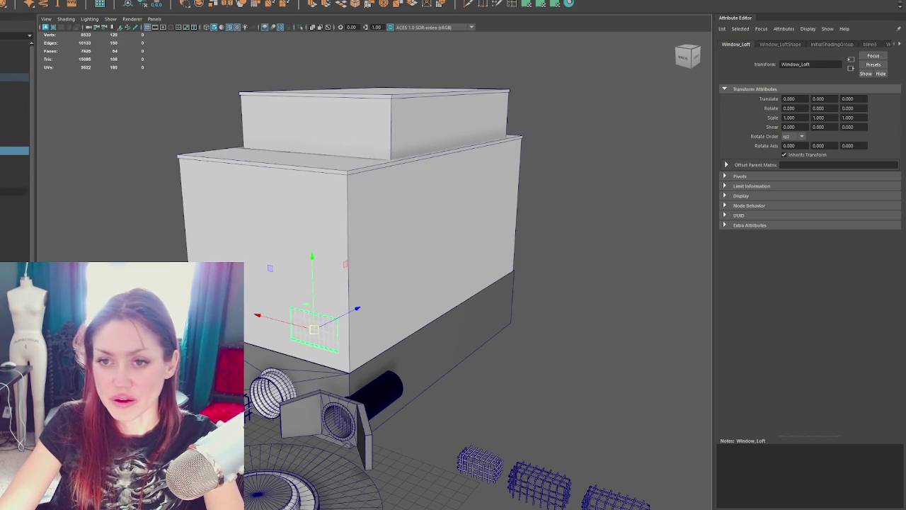
click(391, 328)
click(563, 330)
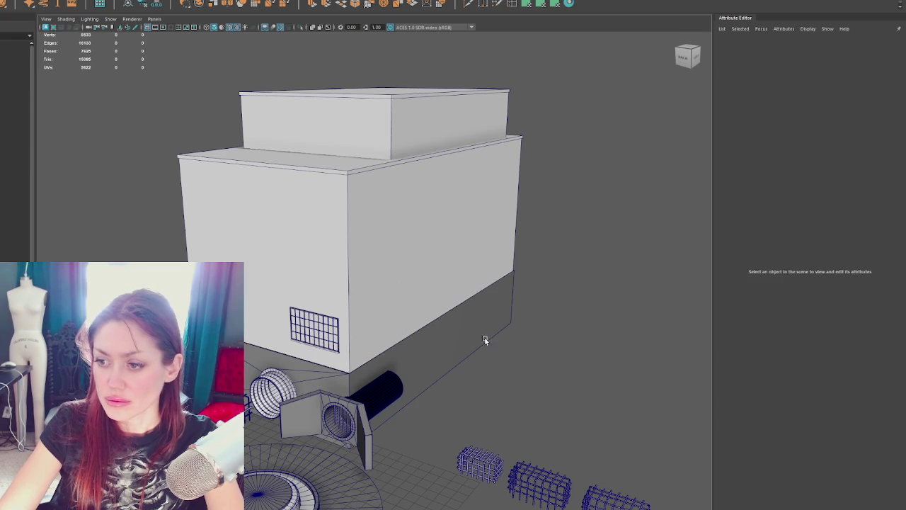
click(260, 367)
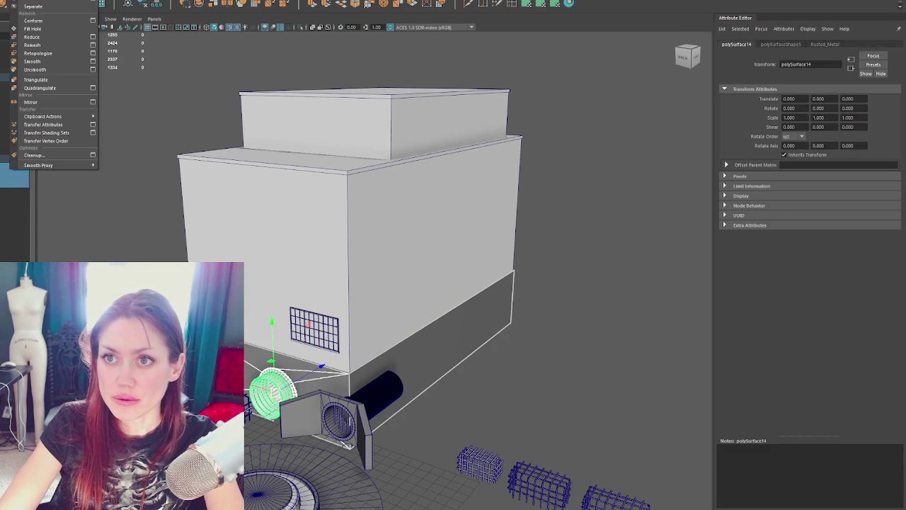
click(49, 107)
Rename the thicker grate Grate_2_thicker in the Outliner and check the SewerFountain parts.
double_click(15, 175)
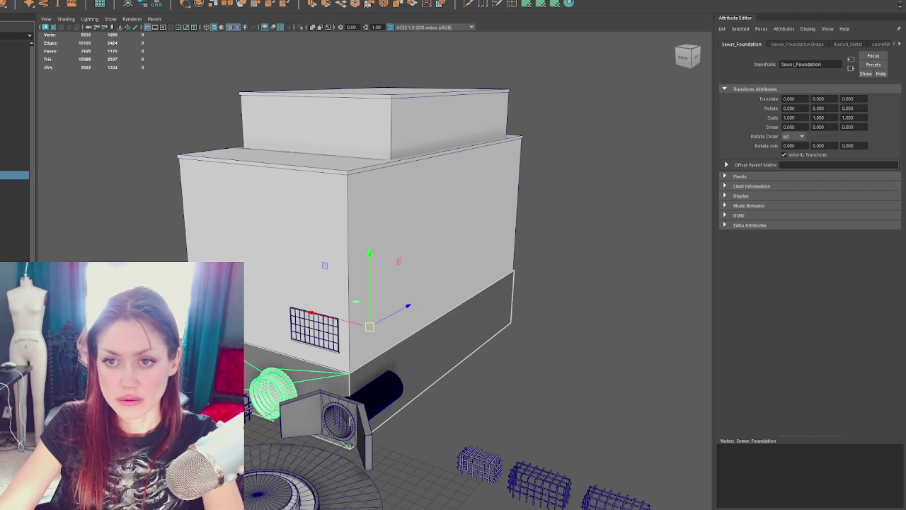
click(14, 167)
double_click(14, 167)
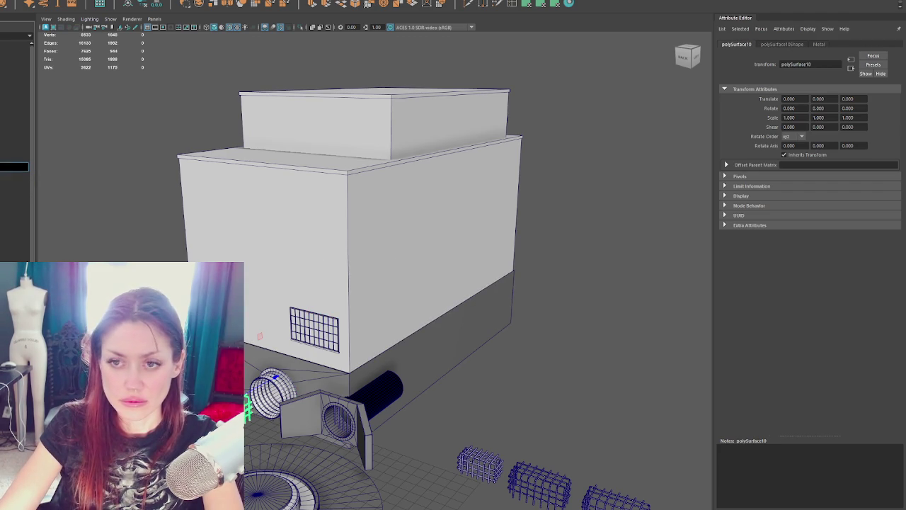
key(Return)
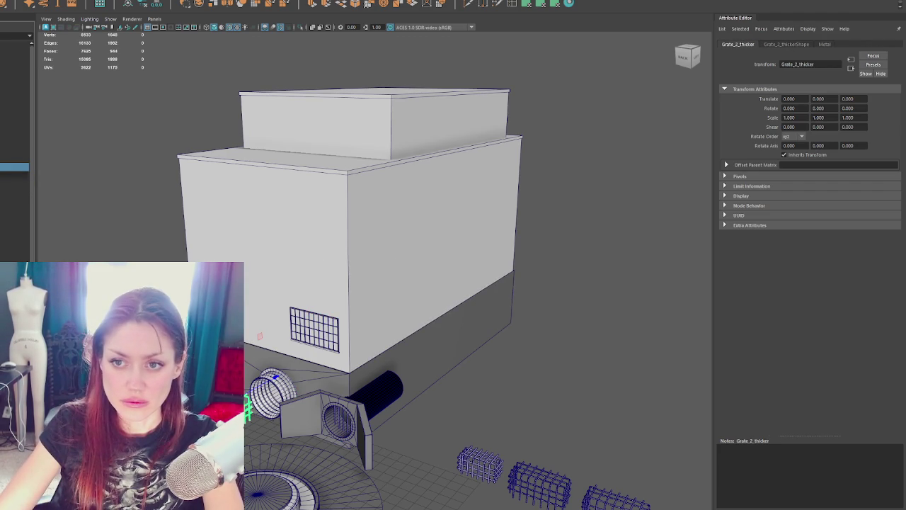
click(14, 174)
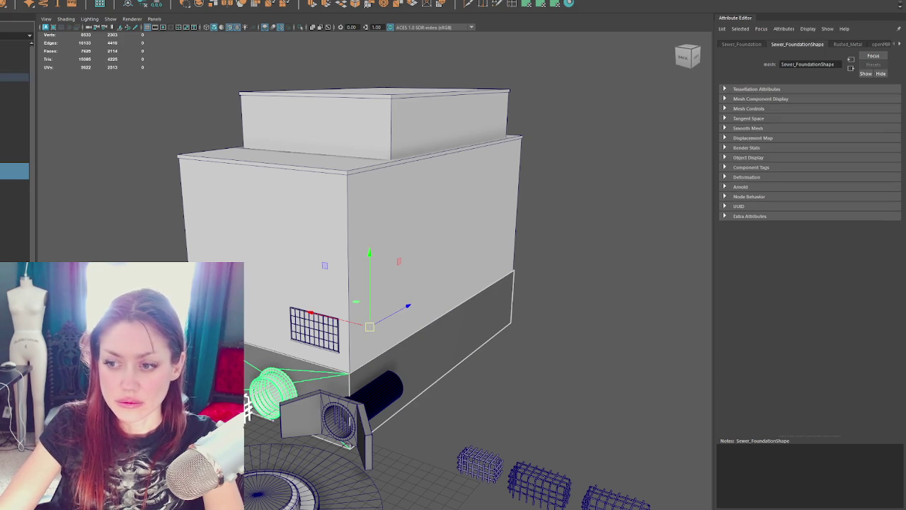
click(15, 77)
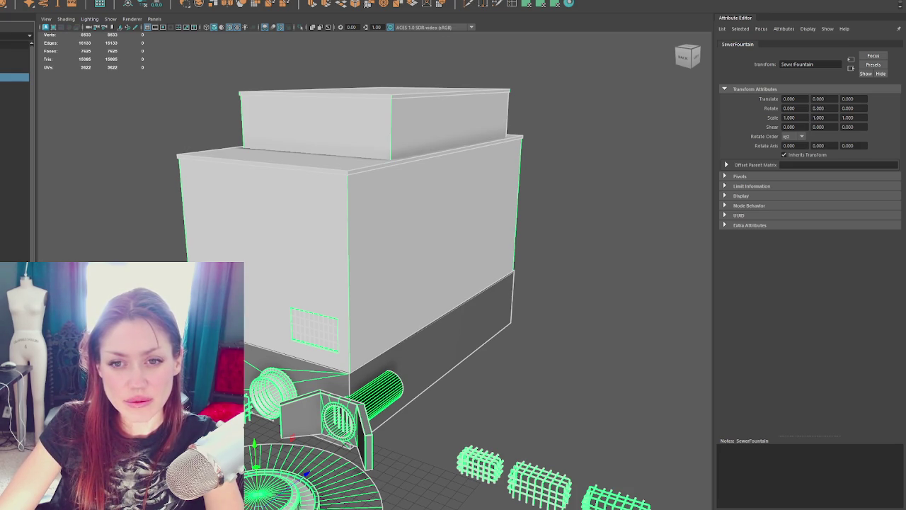
click(213, 205)
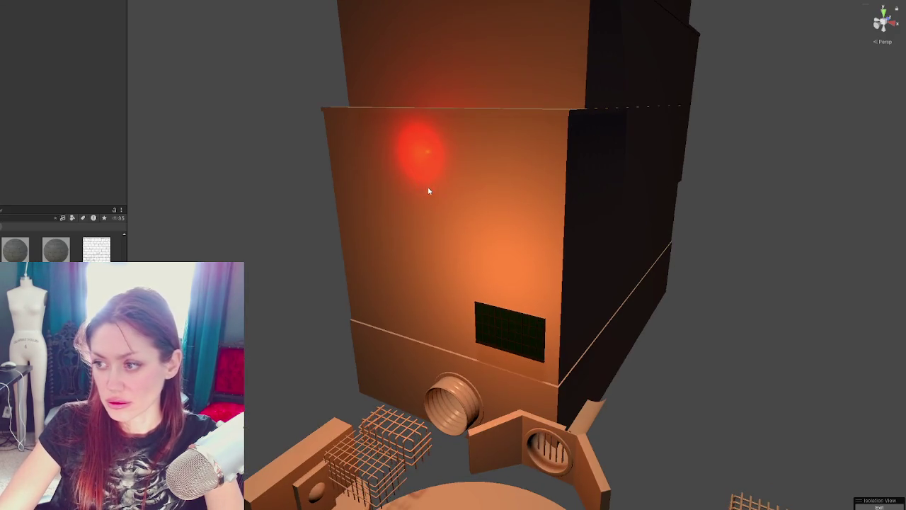
Click through the pieces beside the building, including Water_Fountain_Wall and Grate_Thin_Wonky.
alt+drag(458, 267, 395, 356)
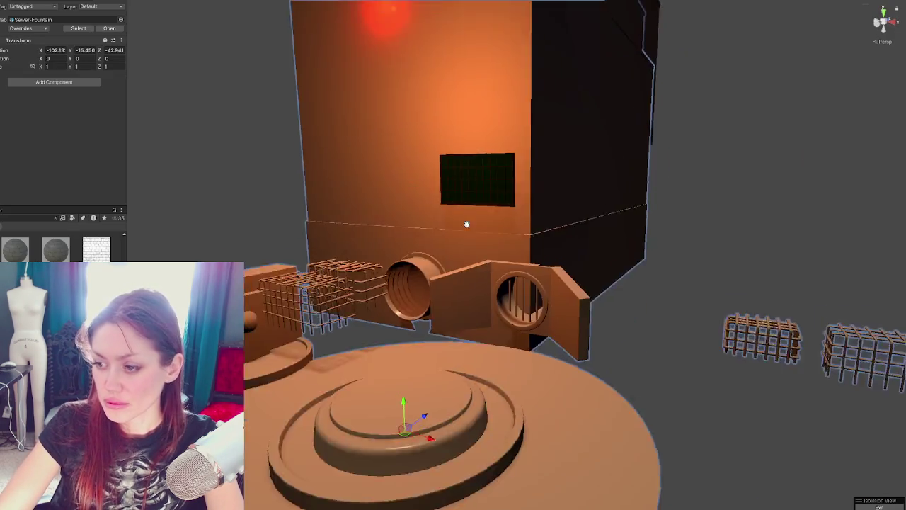
click(395, 356)
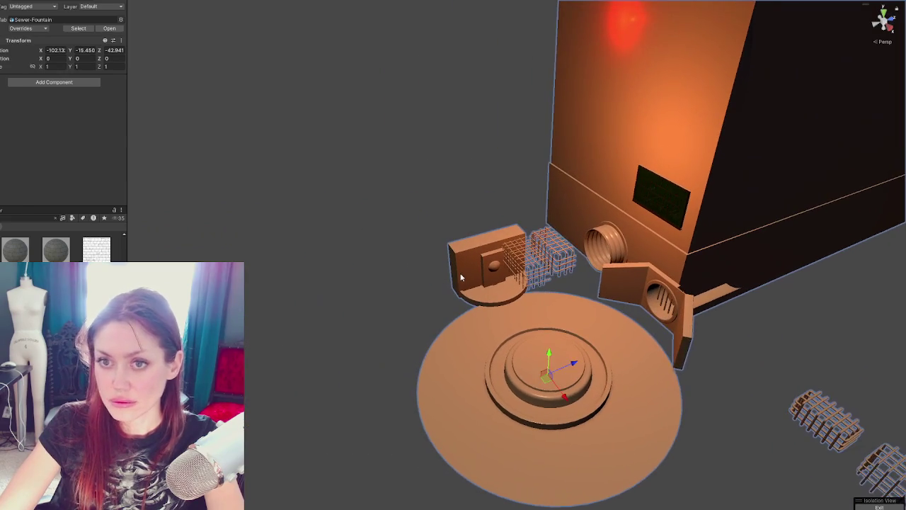
click(489, 265)
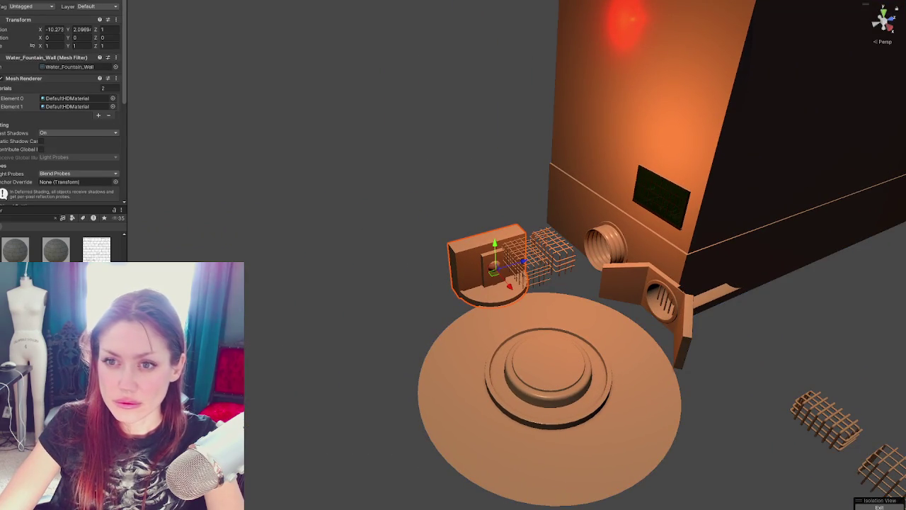
click(825, 421)
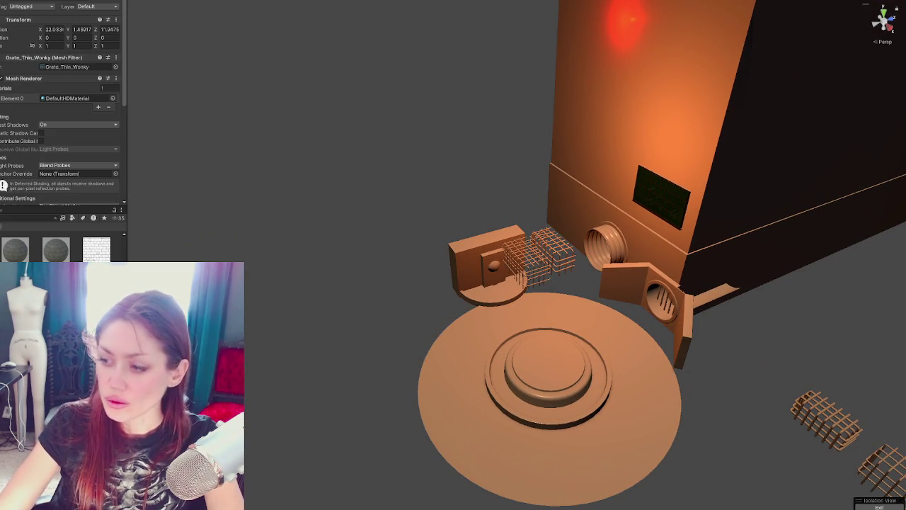
click(542, 201)
click(396, 213)
click(543, 304)
click(396, 213)
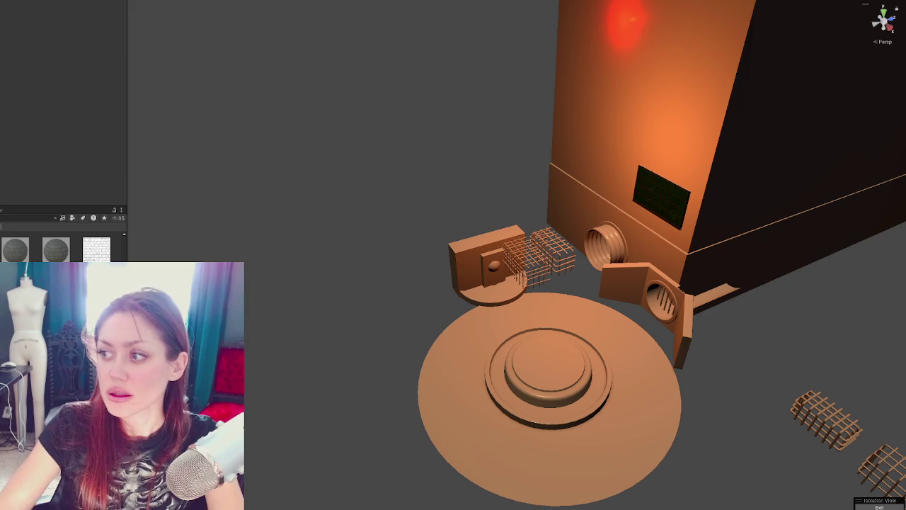
Hide the Sewer_Foundation, tower and base pieces with H, then frame the Window_Loft panel.
click(556, 251)
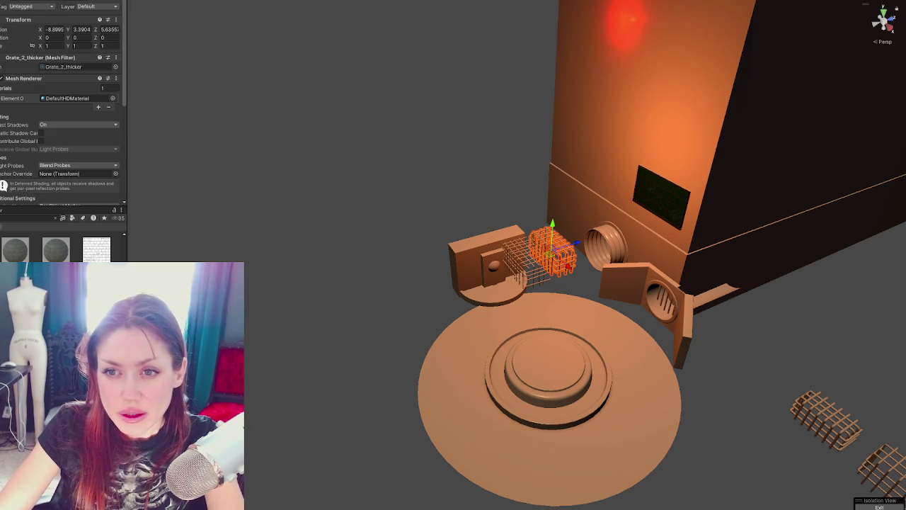
click(736, 198)
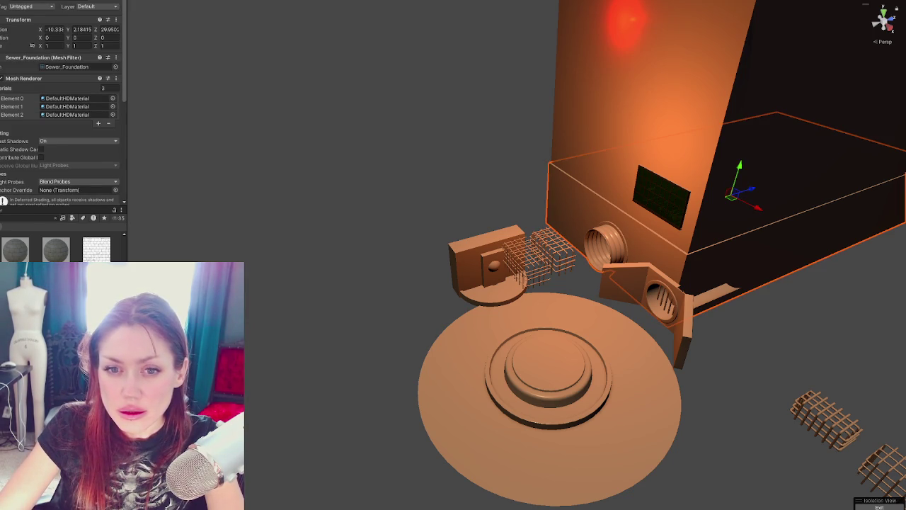
shift+click(578, 103)
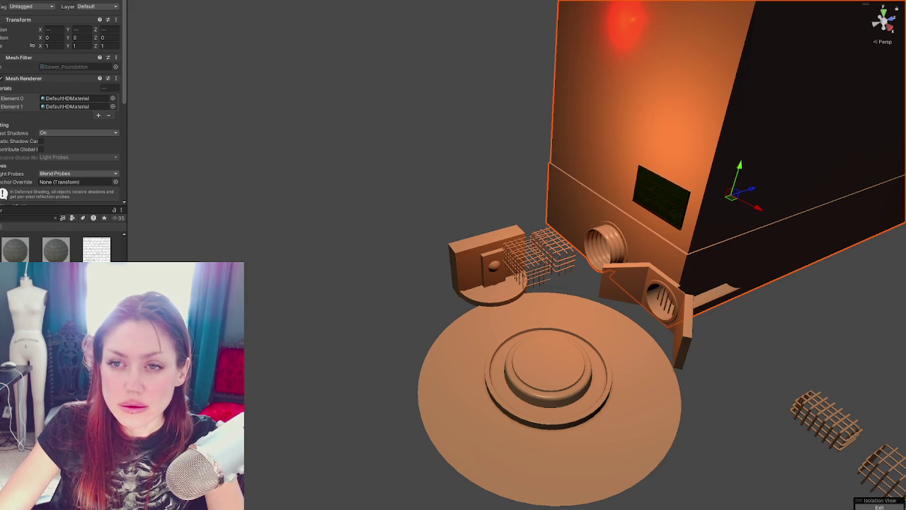
click(549, 368)
key(h)
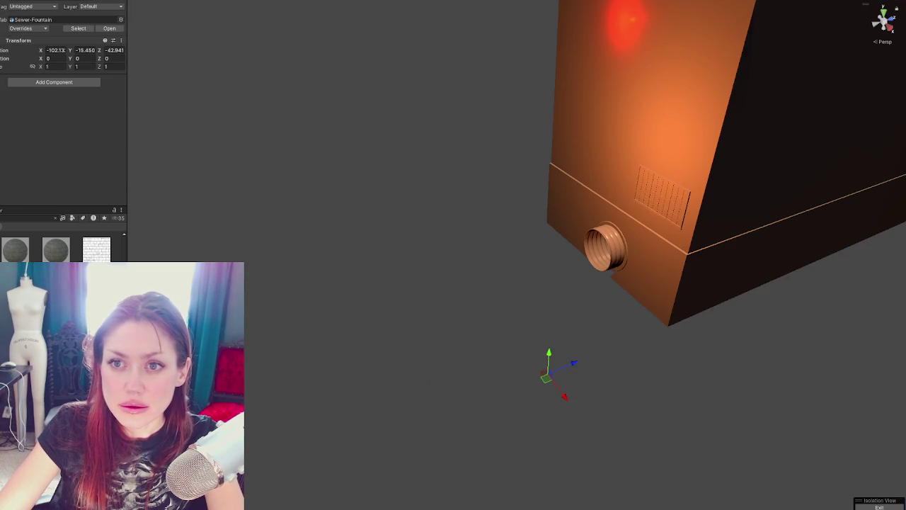
click(219, 162)
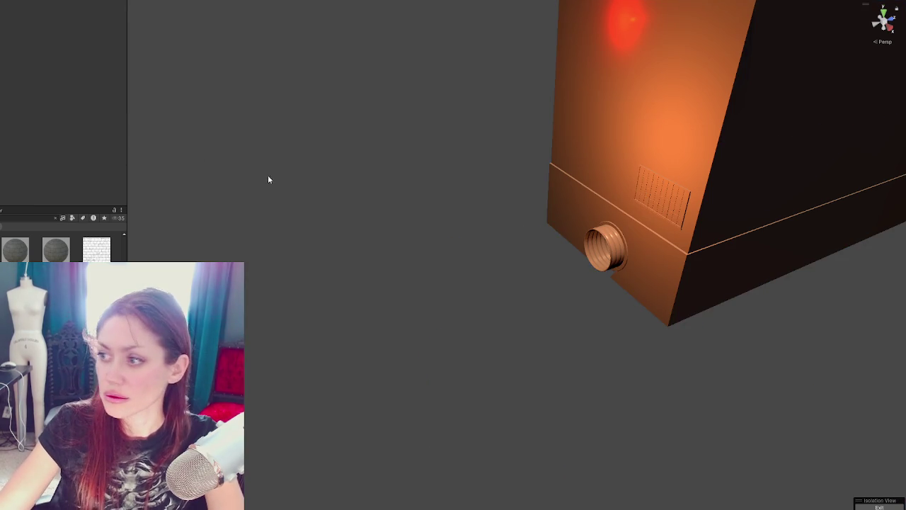
click(676, 197)
key(f)
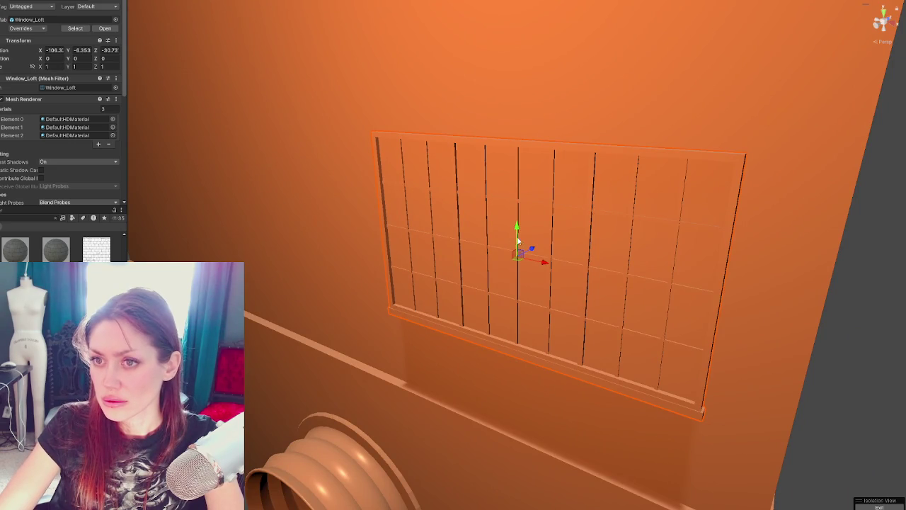
Vertex-snap Window_Loft flush onto the brick wall and give the pipe opening a darker material.
drag(532, 250, 538, 247)
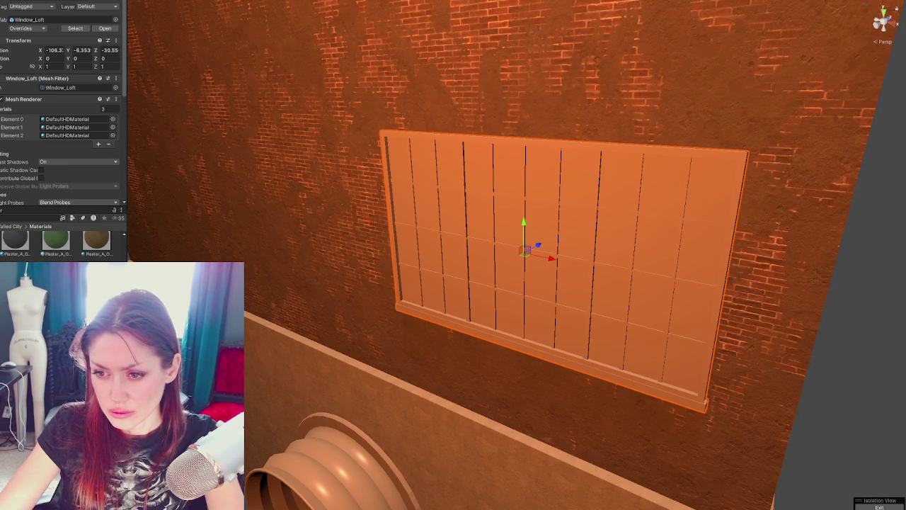
mouse_move(256, 438)
alt+mouse_down()
mouse_move(300, 460)
mouse_move(338, 405)
alt+mouse_up()
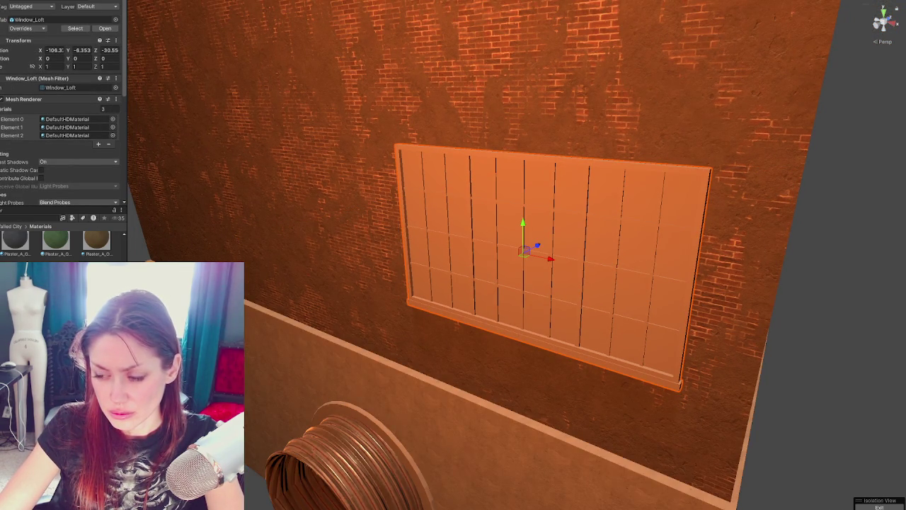
scroll(64, 241, up, 3)
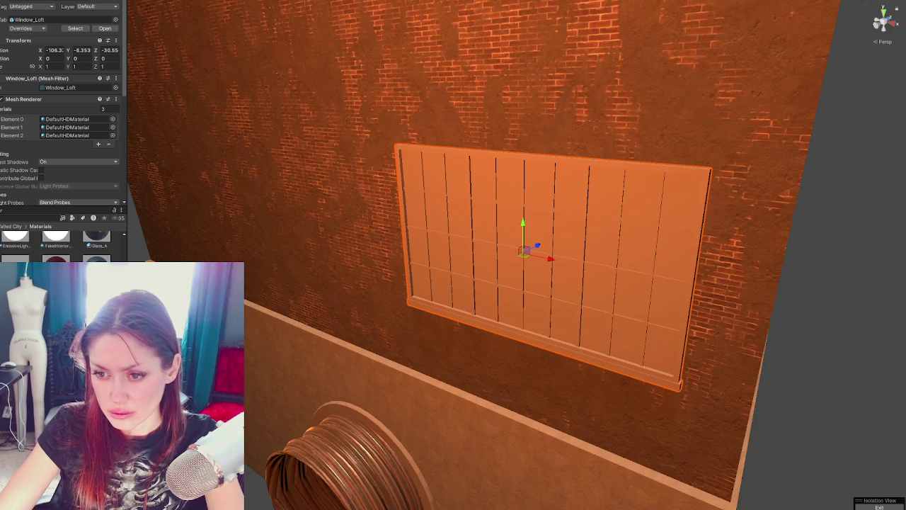
mouse_move(233, 424)
mouse_down()
mouse_move(346, 464)
mouse_move(361, 420)
mouse_up()
drag(297, 454, 360, 473)
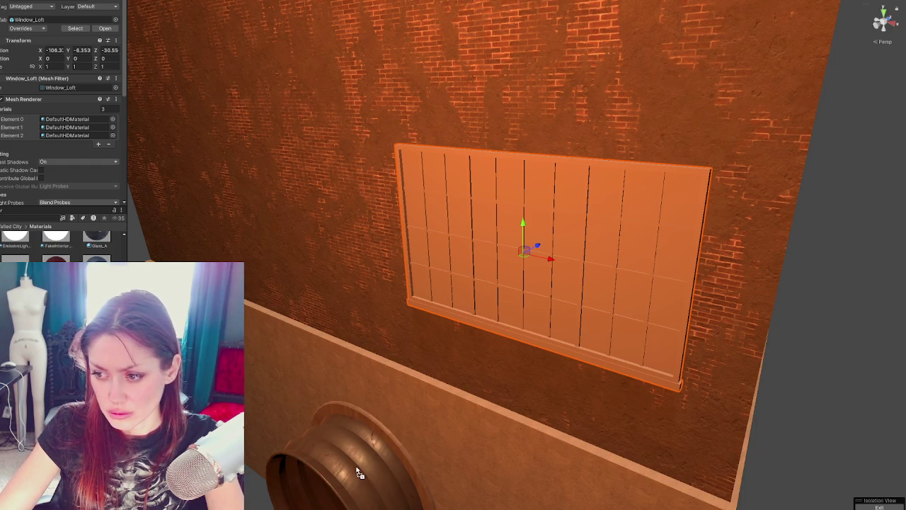
alt+drag(439, 383, 376, 382)
click(531, 255)
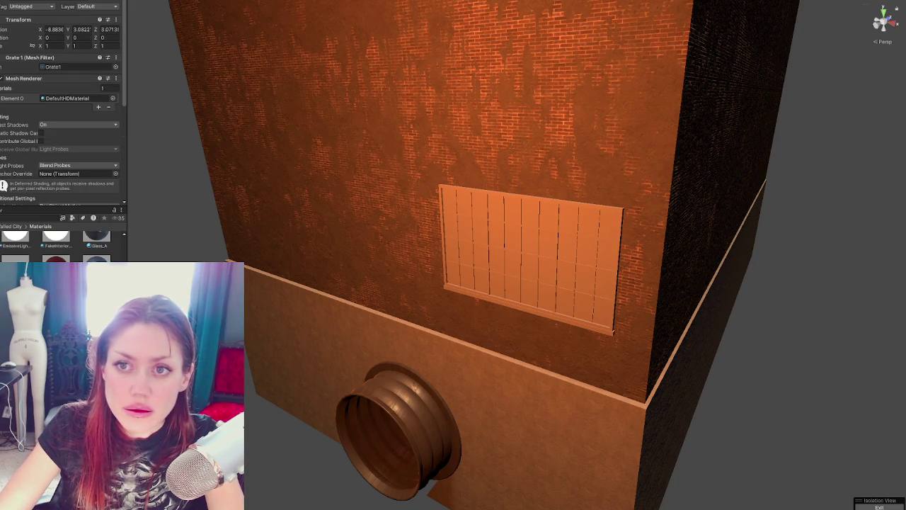
Move Grate 1 up to the pipe opening and set its Y rotation to 0.
scroll(402, 285, down, 3)
scroll(410, 332, down, 3)
scroll(418, 375, down, 3)
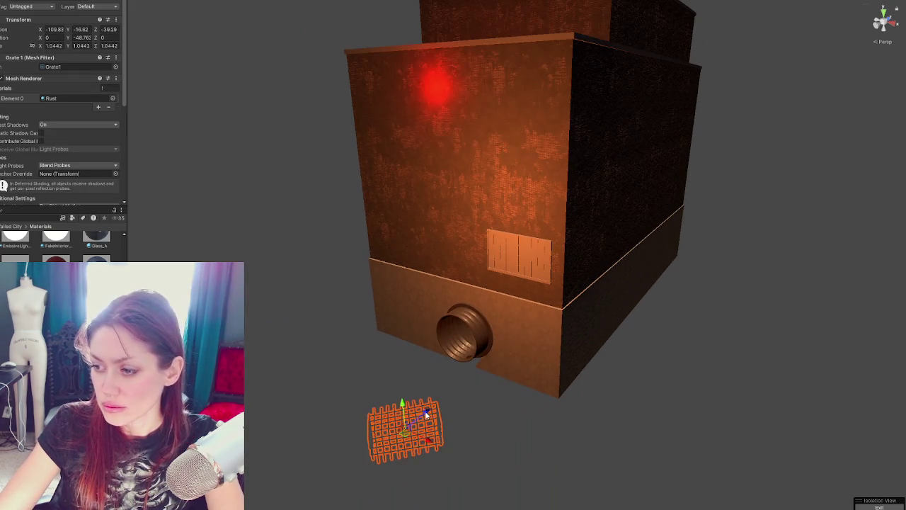
drag(427, 414, 501, 349)
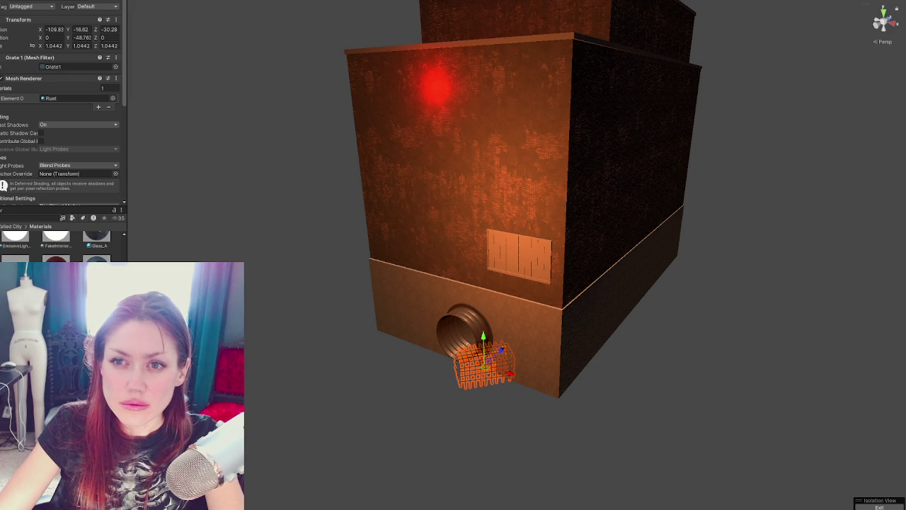
click(77, 36)
text(0)
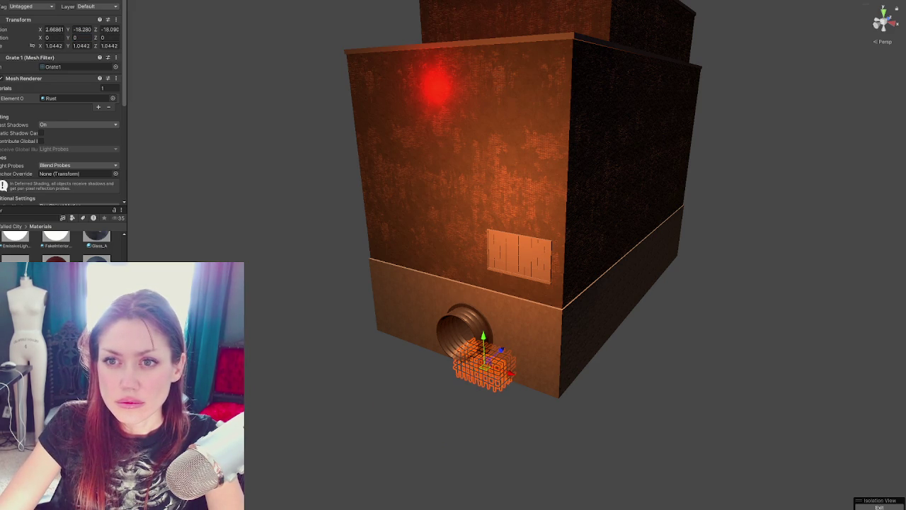
Seat the grate in the pipe opening, pull it out from the wall and enlarge it slightly.
click(499, 322)
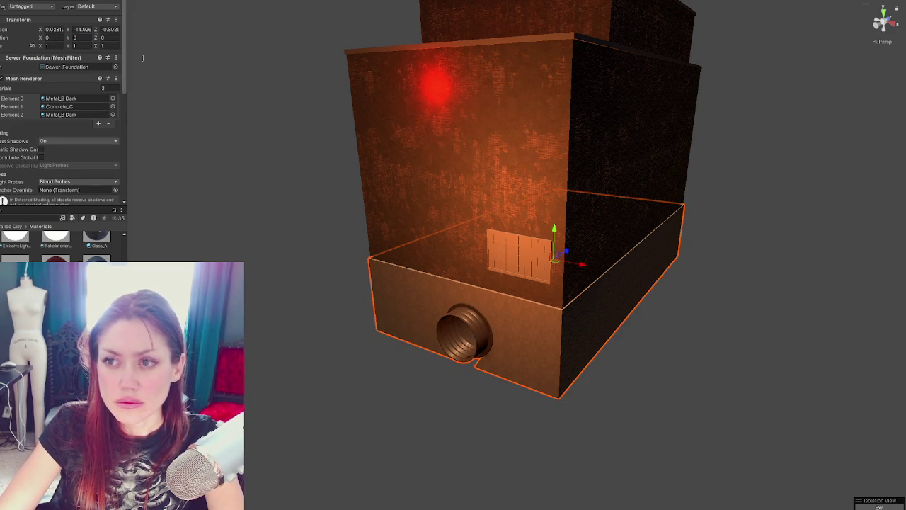
scroll(496, 332, up, 2)
scroll(496, 332, up, 2)
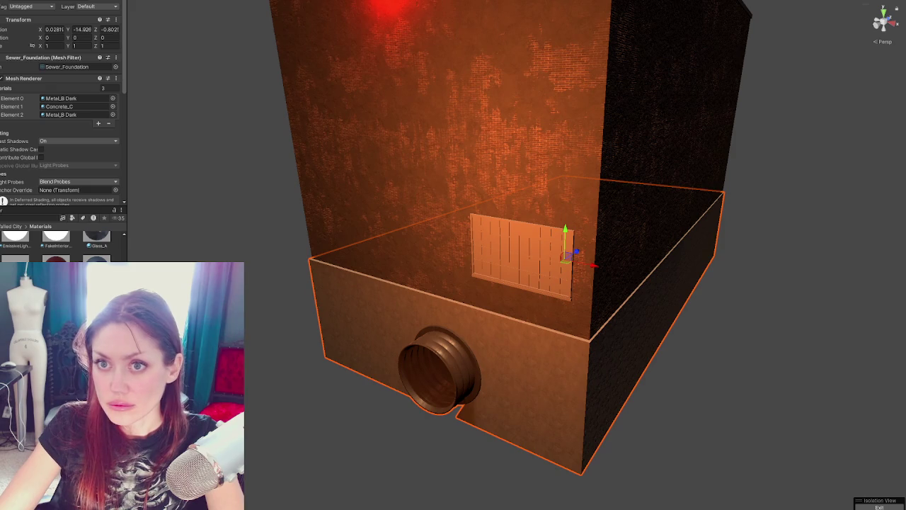
click(451, 376)
mouse_move(499, 428)
mouse_down()
mouse_move(465, 348)
mouse_move(439, 362)
mouse_up()
mouse_move(439, 362)
right_down()
mouse_move(714, 332)
mouse_move(418, 309)
right_up()
key(r)
drag(418, 310, 463, 310)
right_drag(463, 309, 356, 330)
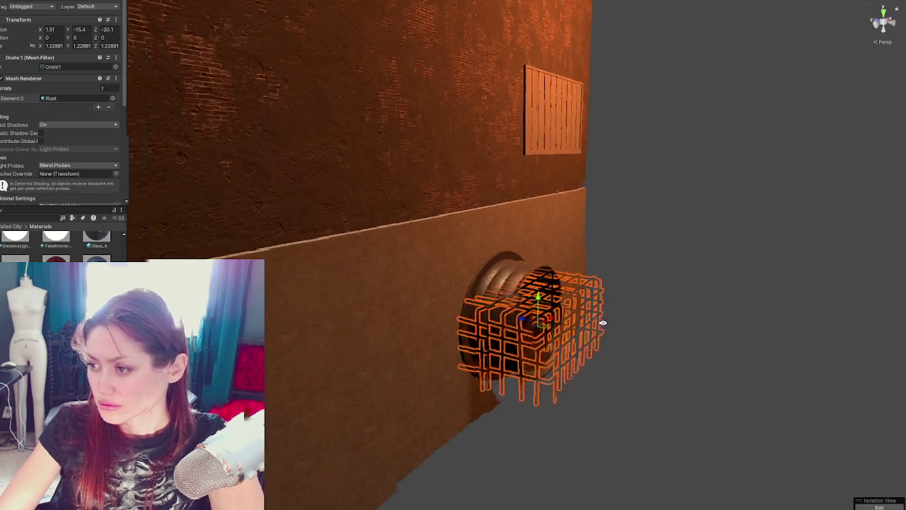
key(alt+shift+a)
key(alt+shift+a)
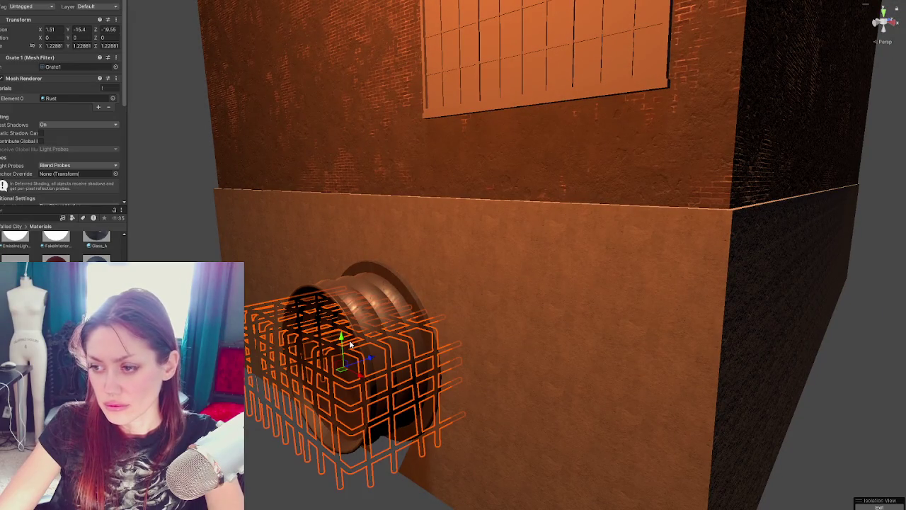
Search the Project for 'rust' and isolate the warehouse with Shift+H.
click(34, 218)
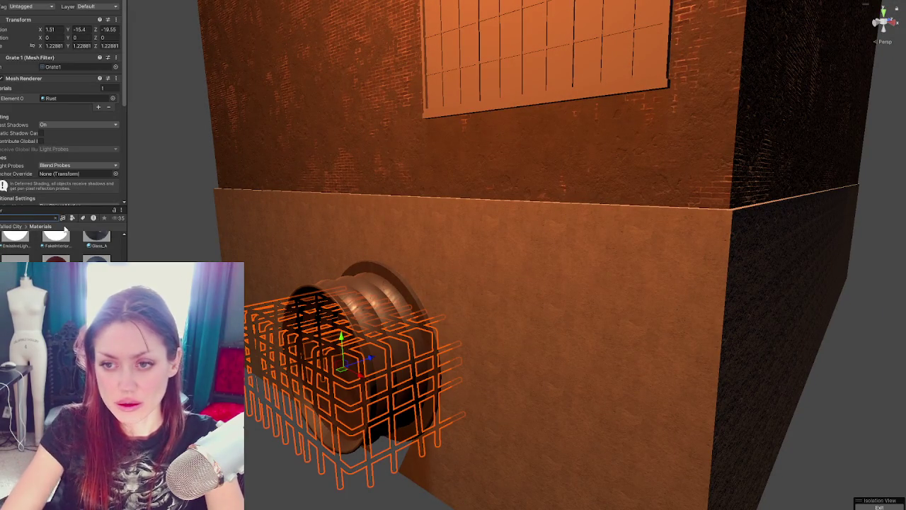
text(rust)
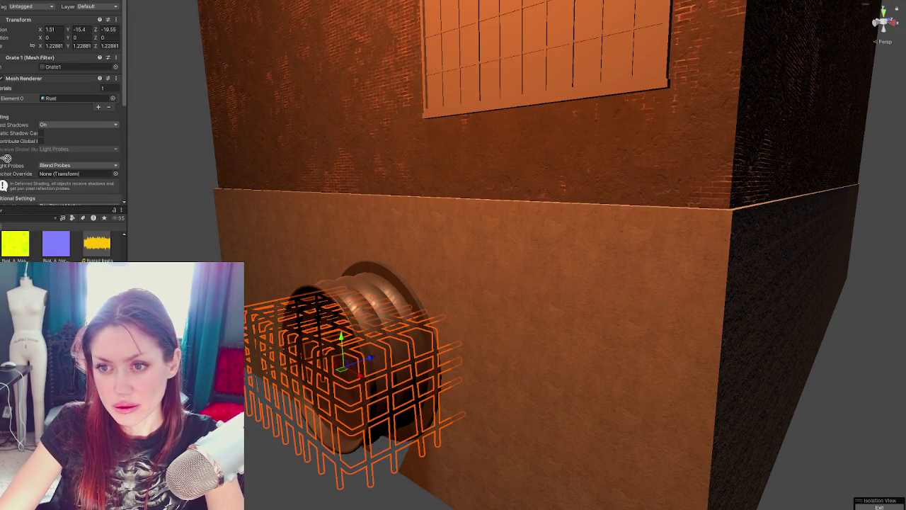
scroll(9, 198, down, 5)
key(Delete)
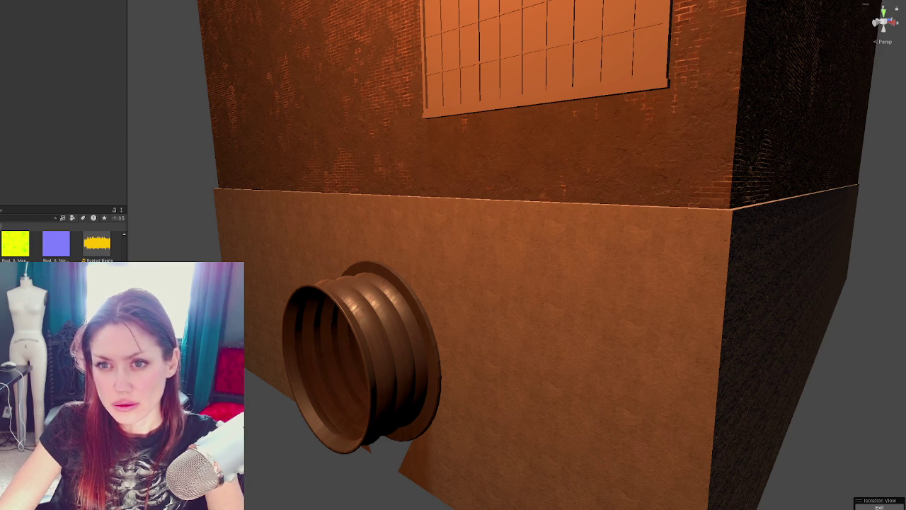
click(286, 218)
key(shift+h)
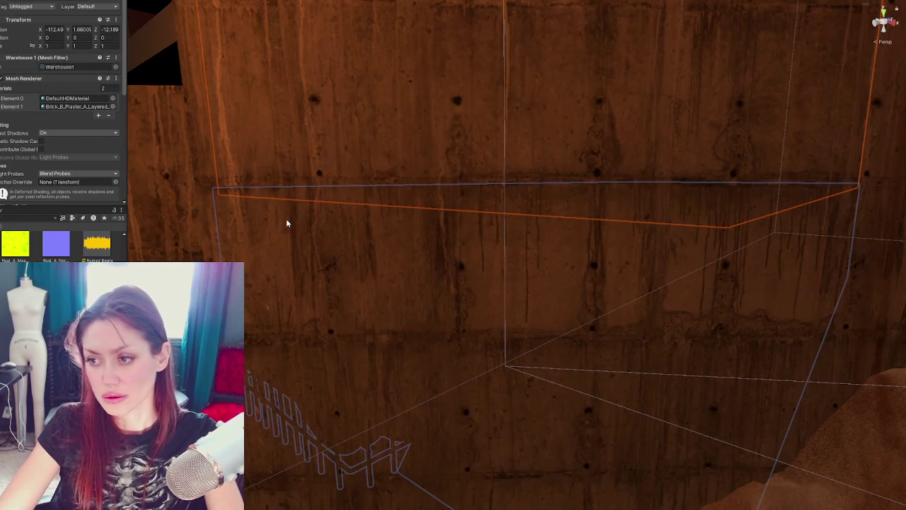
scroll(354, 244, down, 5)
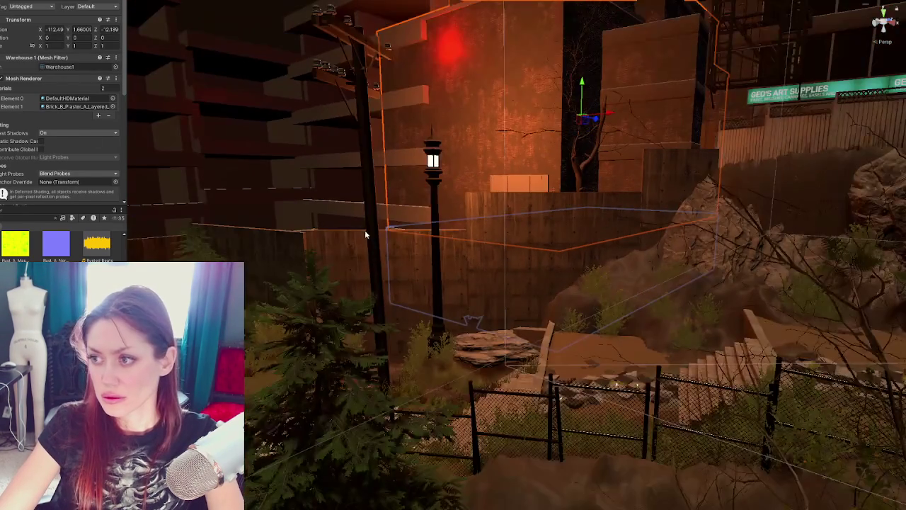
alt+drag(383, 220, 558, 315)
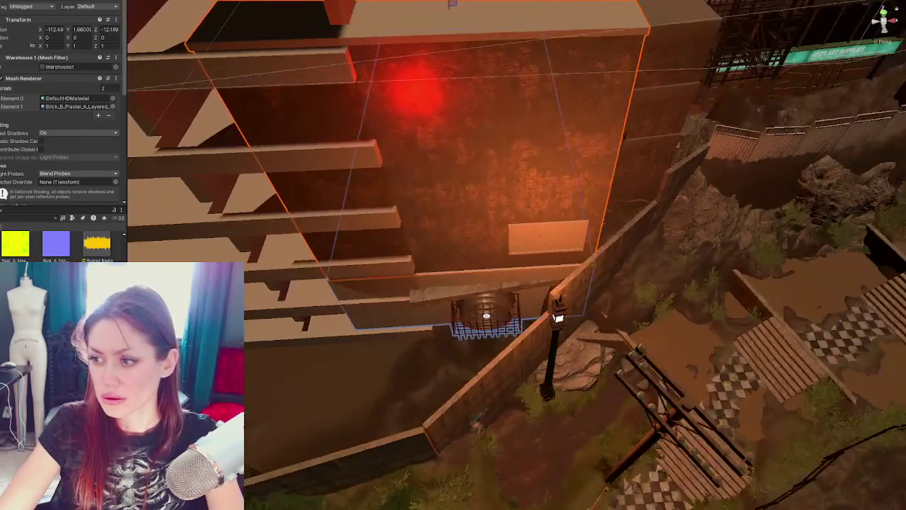
key(shift+h)
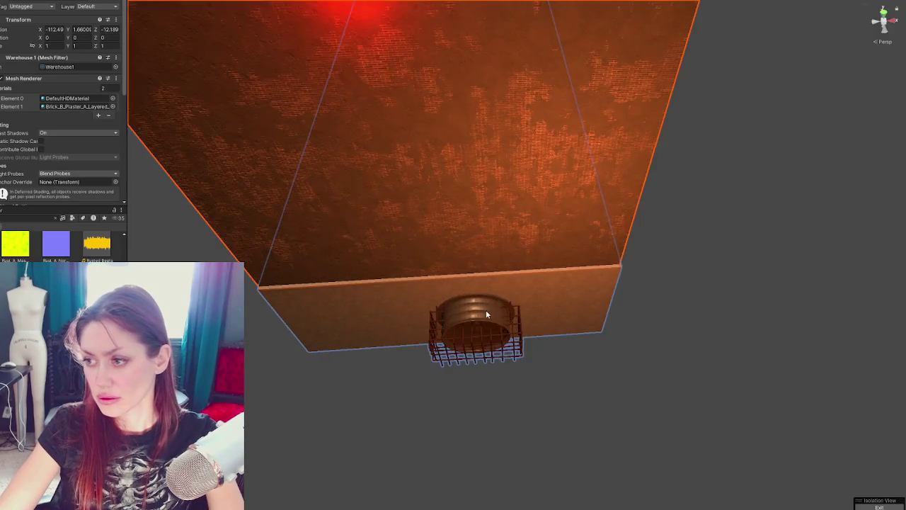
Inspect the rust grate over the pipe opening from several angles.
mouse_move(422, 206)
alt+mouse_down()
mouse_move(470, 303)
mouse_move(439, 266)
mouse_move(587, 279)
alt+mouse_up()
click(471, 303)
click(464, 305)
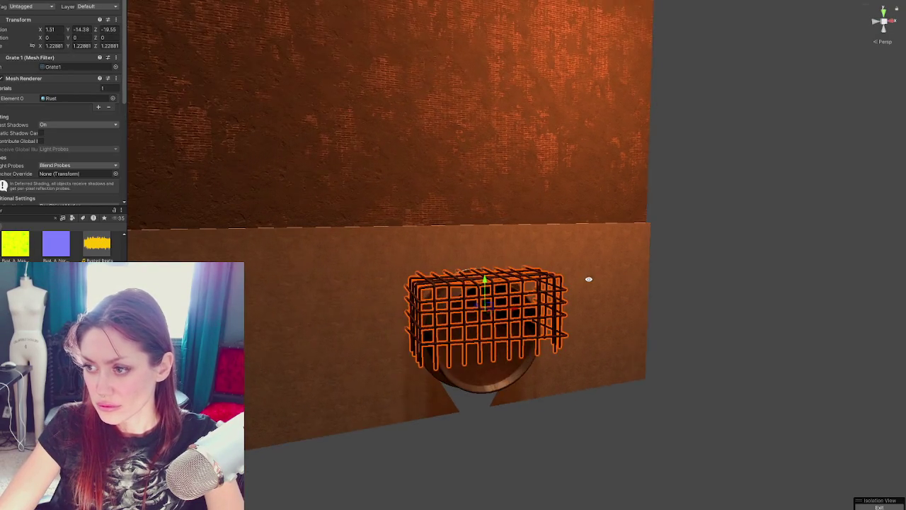
click(744, 273)
alt+drag(744, 274, 514, 291)
click(511, 288)
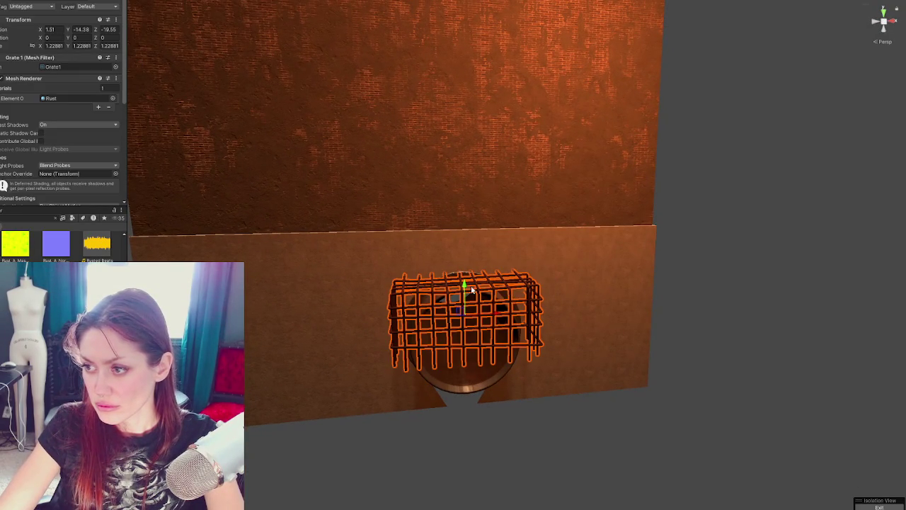
click(715, 237)
mouse_move(714, 237)
alt+mouse_down()
mouse_move(723, 230)
mouse_move(590, 226)
mouse_move(661, 259)
mouse_move(806, 238)
mouse_move(785, 234)
mouse_move(848, 218)
mouse_move(695, 231)
alt+mouse_up()
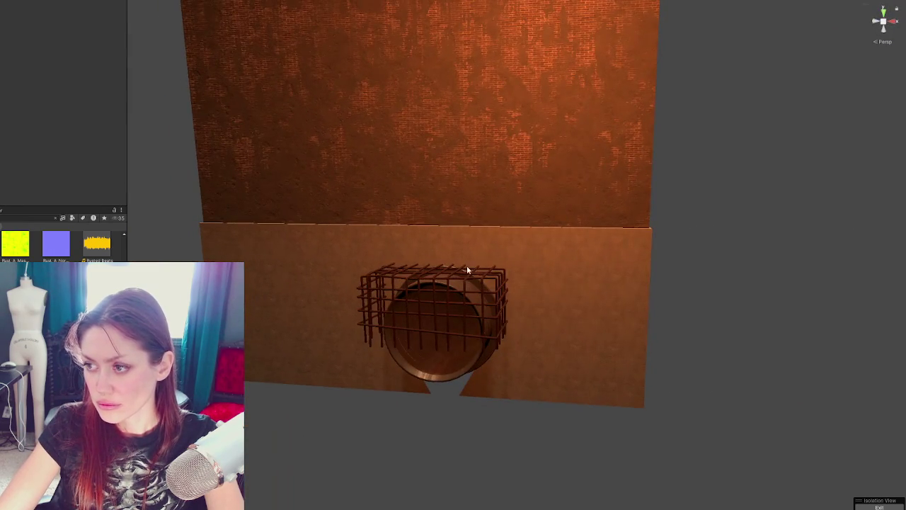
scroll(468, 268, up, 2)
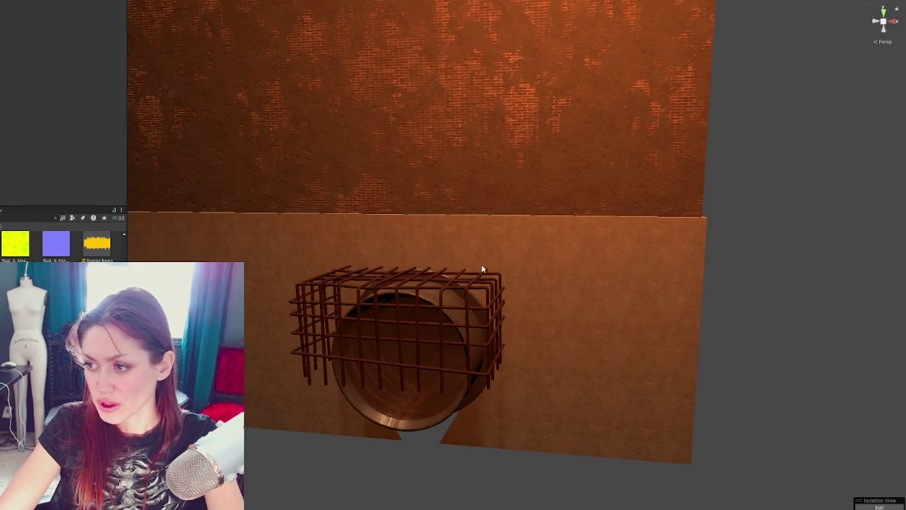
mouse_move(570, 346)
alt+mouse_down()
mouse_move(538, 232)
mouse_move(471, 249)
mouse_move(580, 230)
alt+mouse_up()
mouse_move(551, 266)
alt+mouse_down()
mouse_move(493, 172)
mouse_move(512, 194)
mouse_move(328, 153)
alt+mouse_up()
click(464, 432)
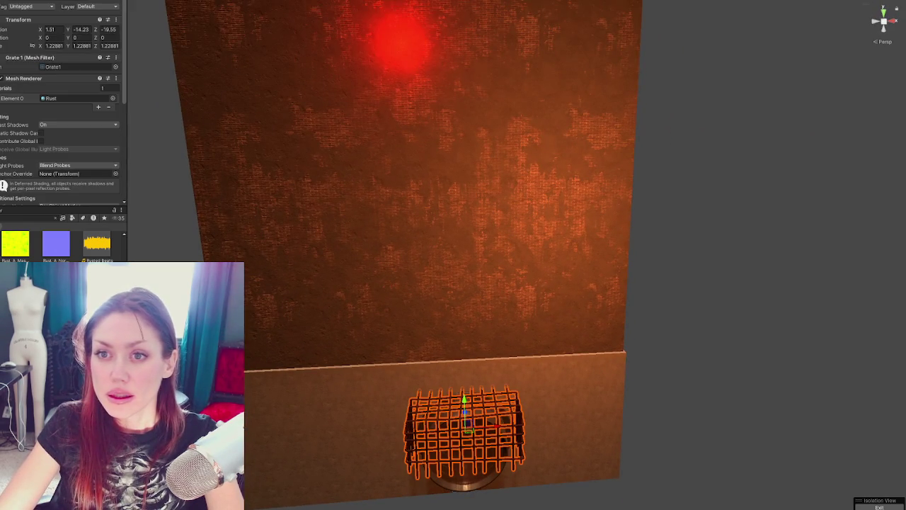
Undo the window's accidental slide, nudge it flush with the wall, and frame it up close.
scroll(453, 254, down, 3)
click(556, 291)
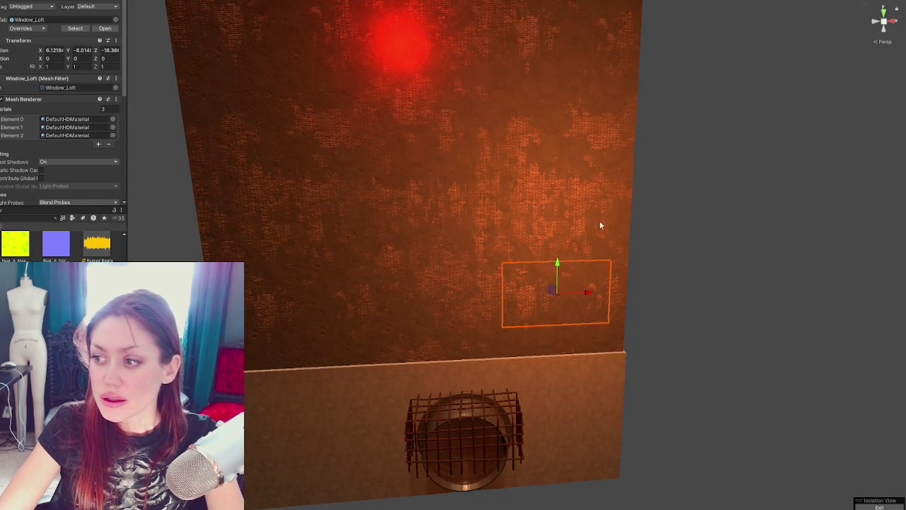
alt+drag(583, 222, 428, 219)
drag(509, 291, 401, 300)
key(ctrl+z)
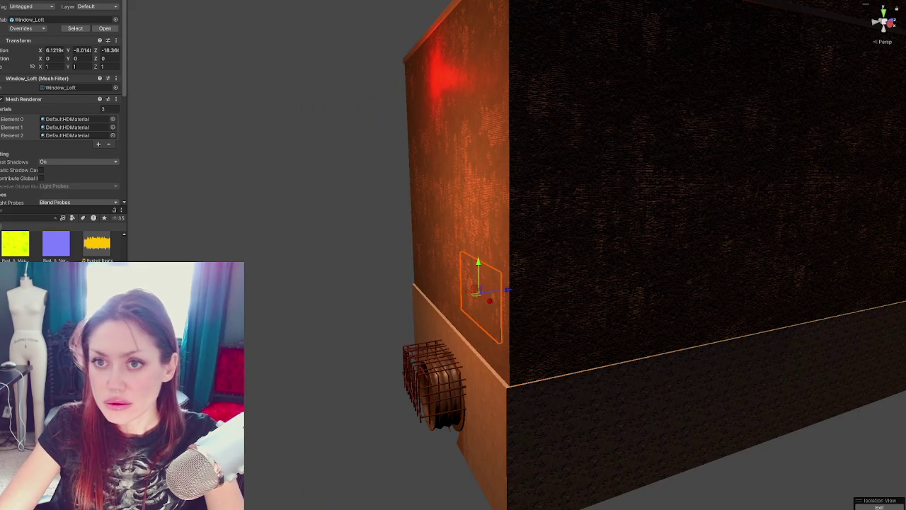
key(ctrl+z)
key(shift+h)
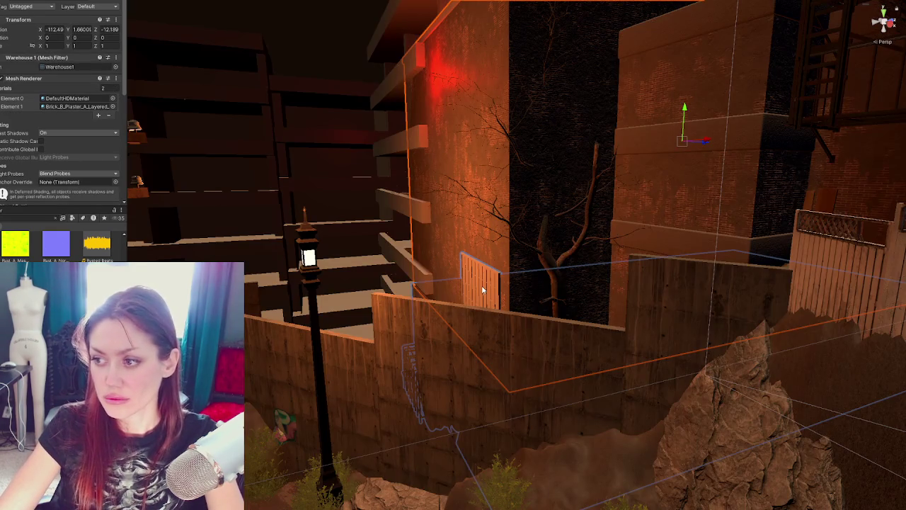
key(shift+h)
click(482, 296)
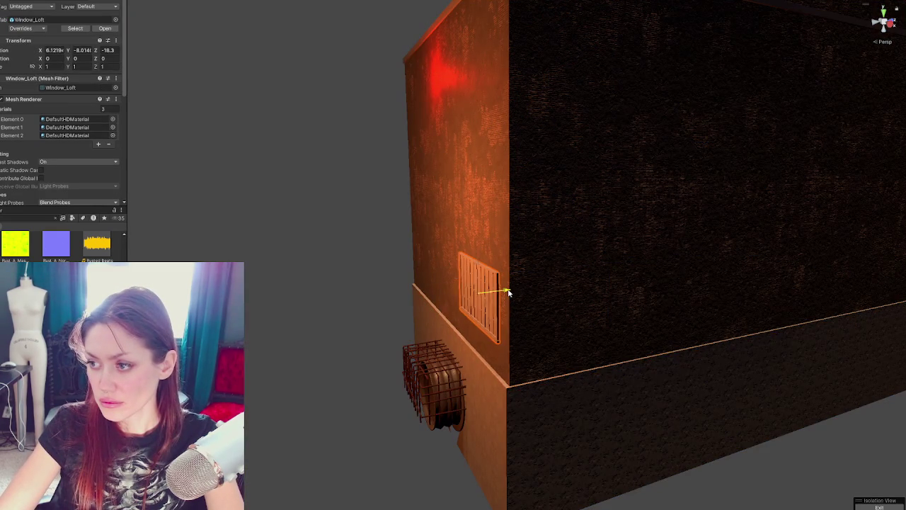
drag(509, 292, 507, 291)
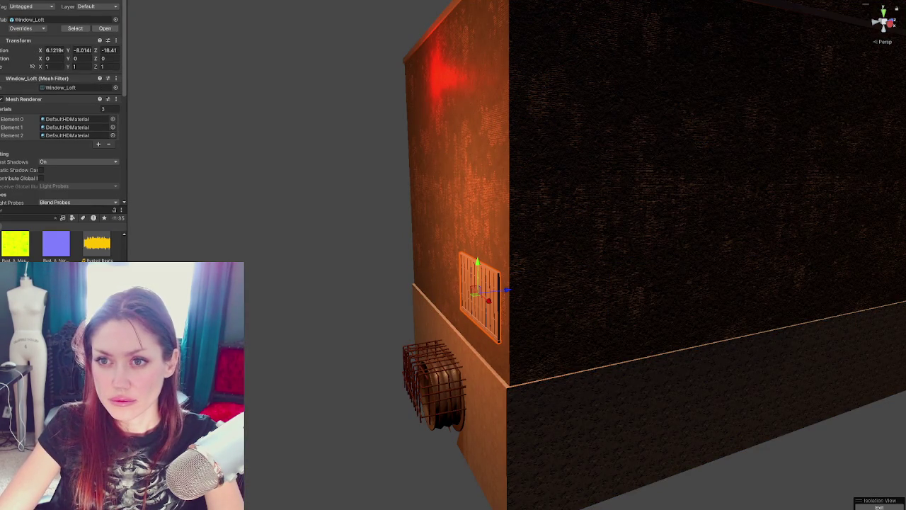
key(shift+h)
key(f)
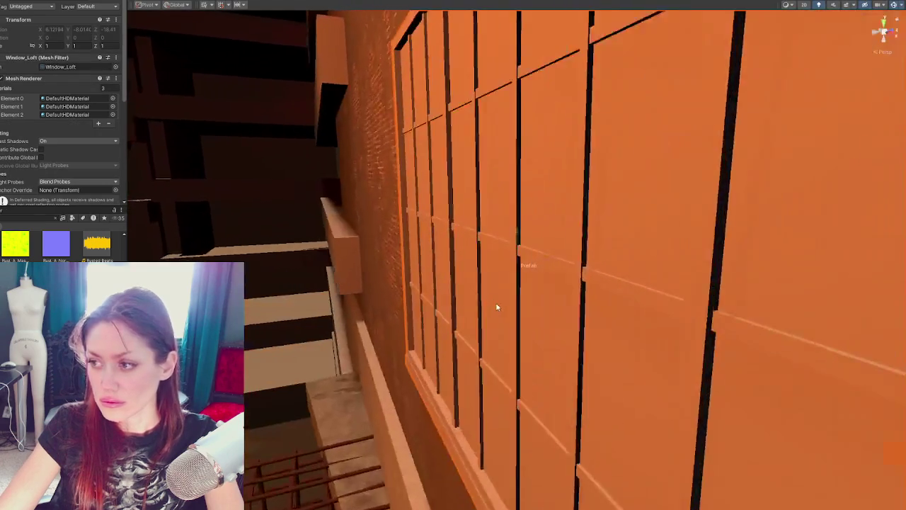
Apply RustedBlack to the window bars and WindowGlassOpaque to the panes.
mouse_move(97, 244)
mouse_down()
mouse_move(500, 320)
mouse_move(473, 318)
mouse_up()
scroll(473, 318, up, 5)
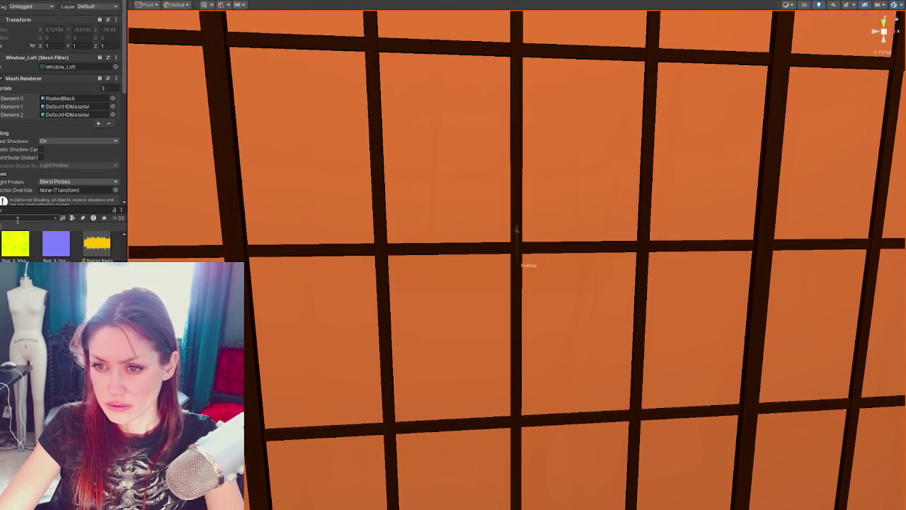
click(17, 221)
text(window)
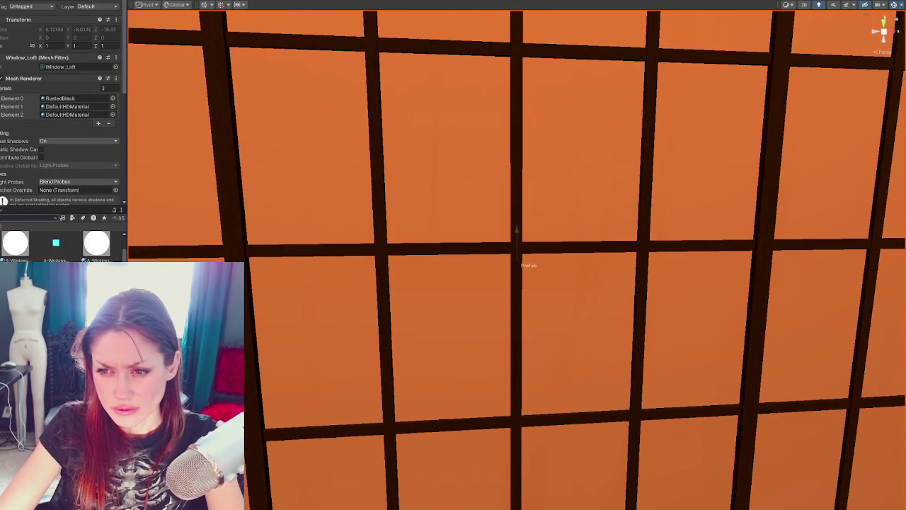
drag(15, 239, 300, 340)
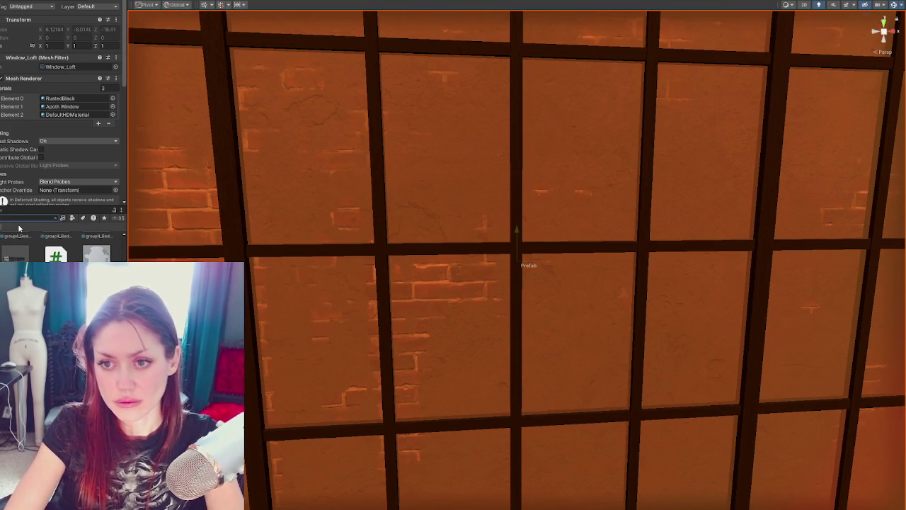
key(ctrl+z)
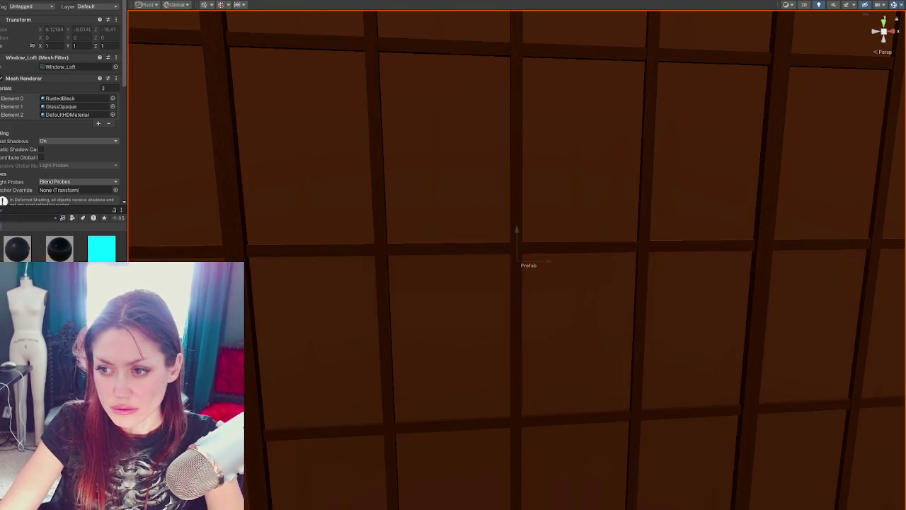
key(ctrl+z)
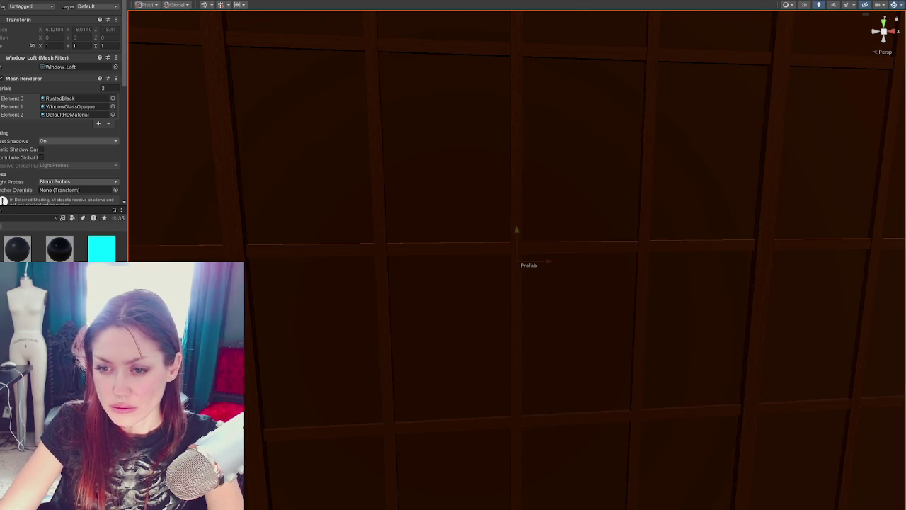
Pull back from the window and exit prefab editing, bringing up the save prompt.
scroll(542, 174, down, 5)
mouse_move(542, 174)
alt+mouse_down()
mouse_move(567, 170)
mouse_move(414, 188)
mouse_move(359, 136)
alt+mouse_up()
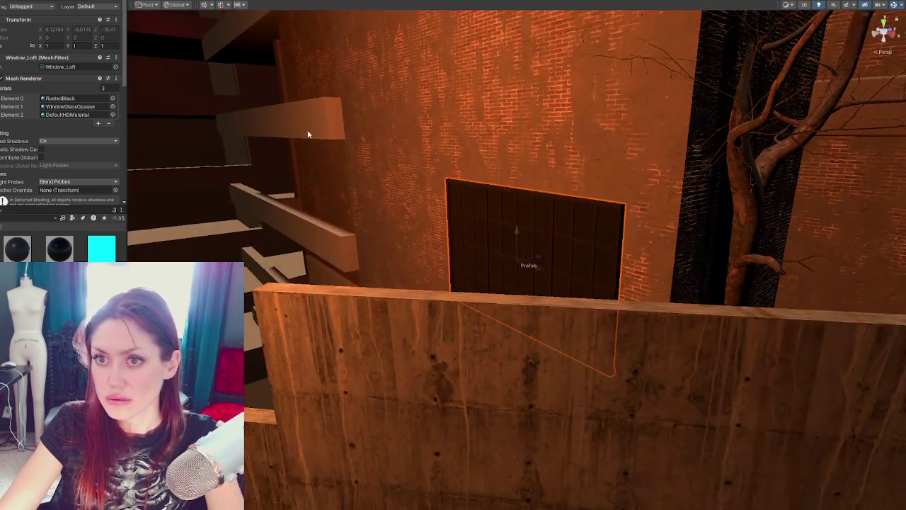
click(365, 126)
click(322, 247)
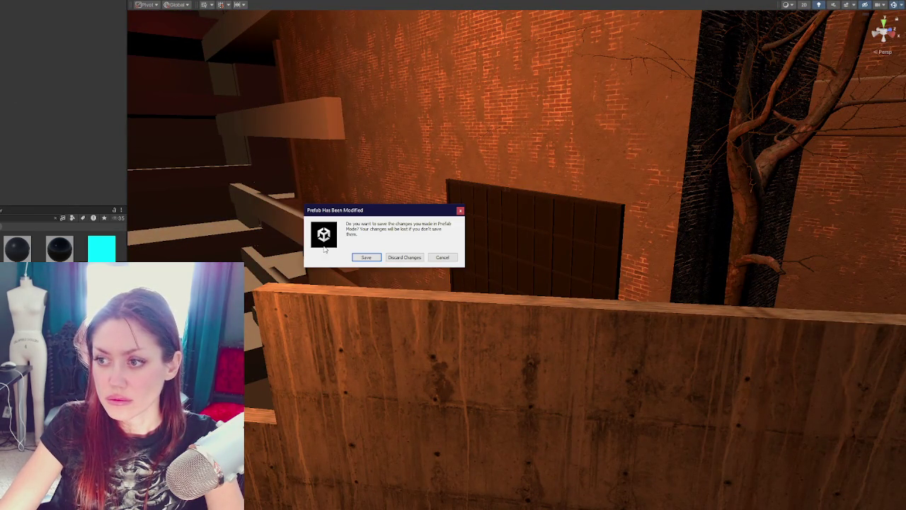
Save the Window_Loft prefab changes and isolate the warehouse with its loft window selected.
click(362, 257)
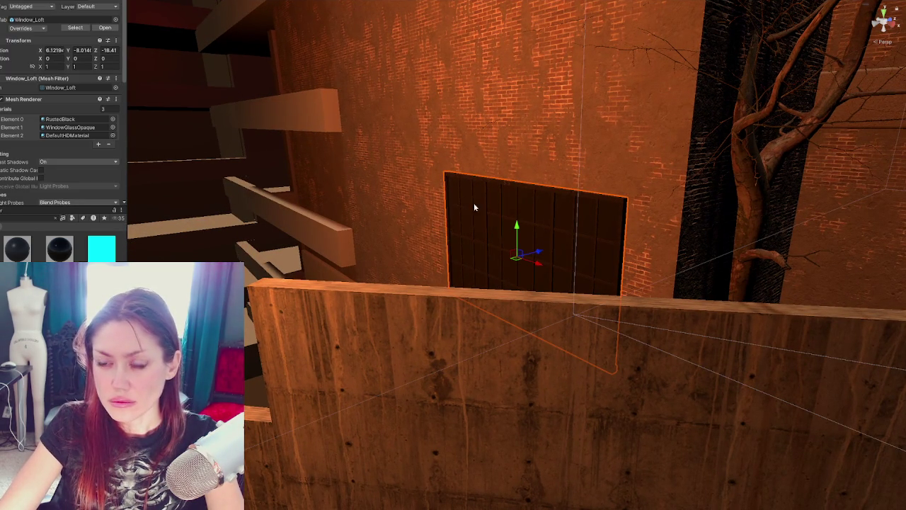
click(449, 147)
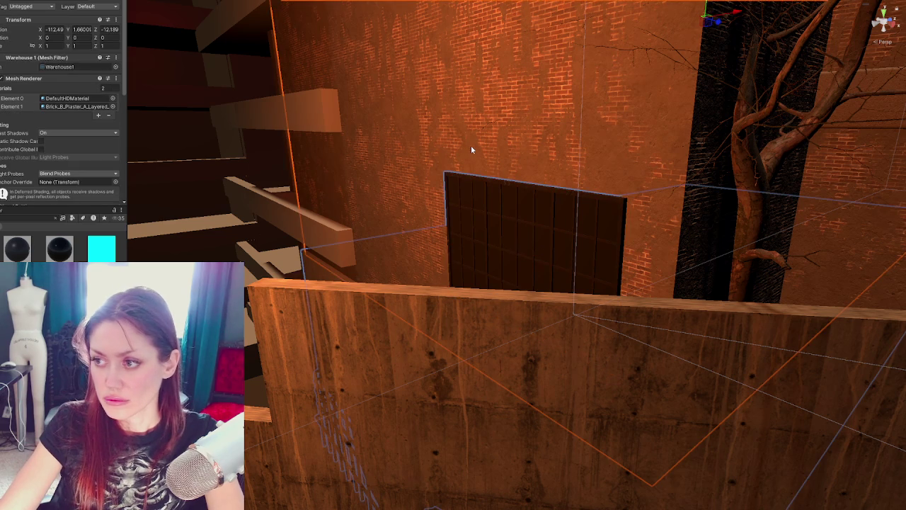
key(shift+h)
click(556, 259)
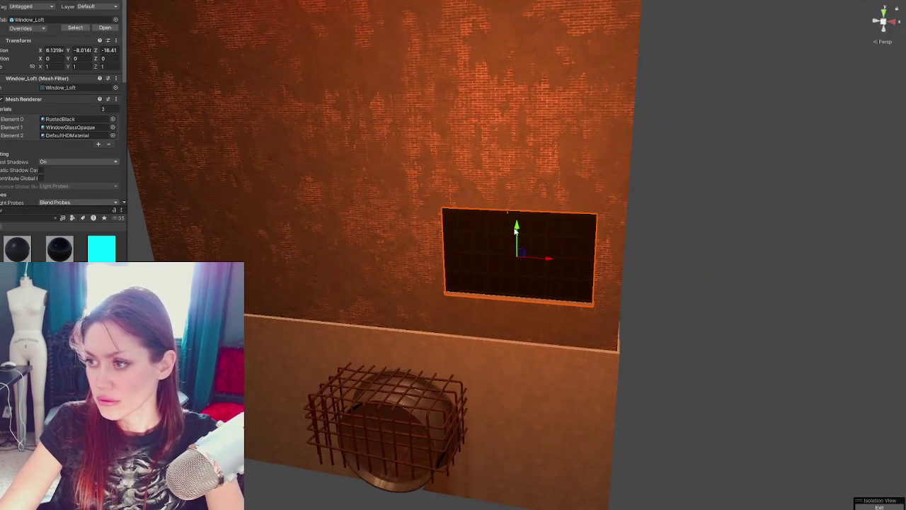
Apply the kb3d_dmz_plywood material to the window sill and review the prefab overrides.
click(55, 221)
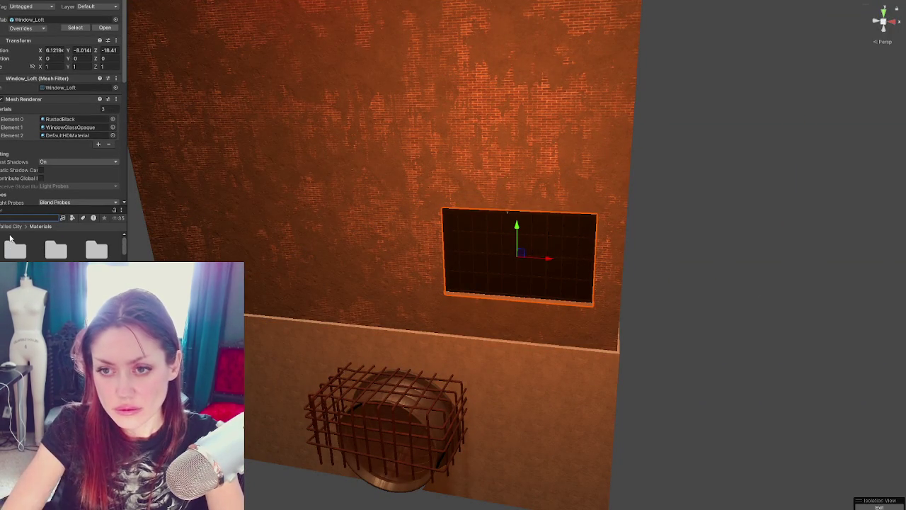
click(43, 216)
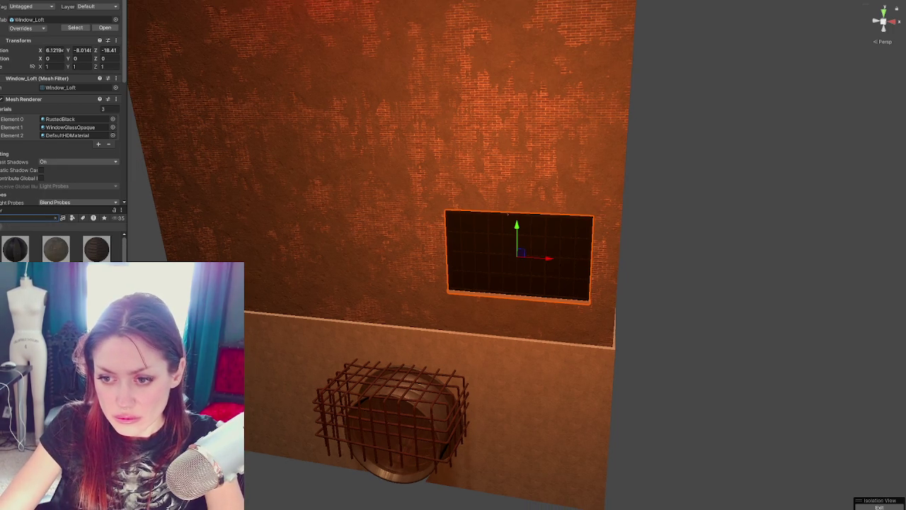
drag(96, 248, 533, 303)
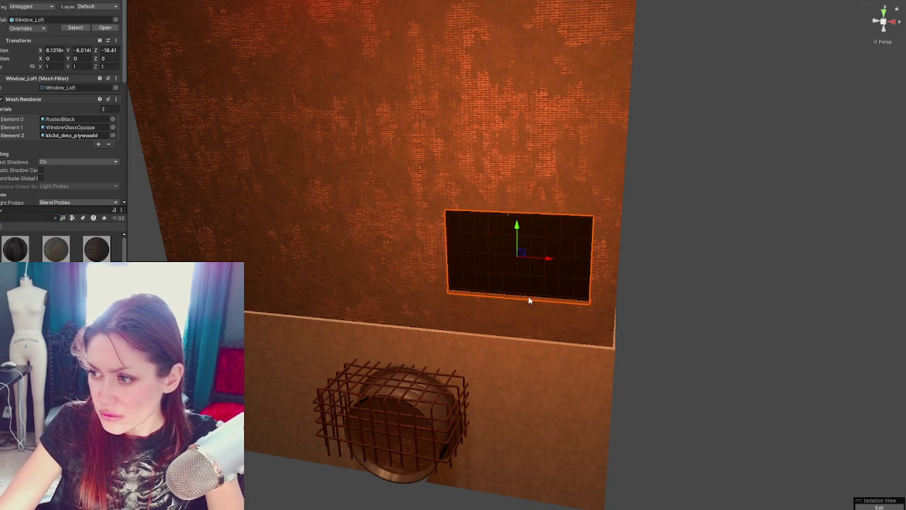
click(681, 282)
click(562, 281)
click(39, 28)
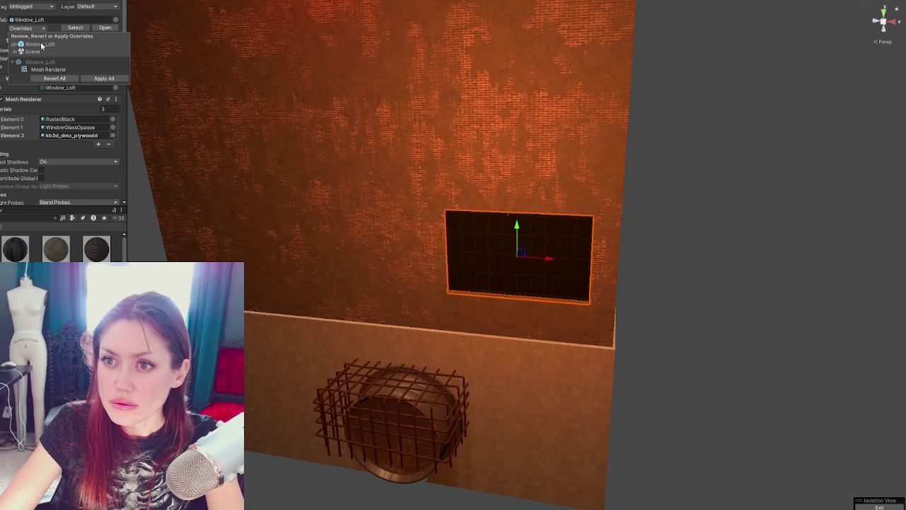
click(655, 229)
Duplicate the loft window and raise the copy from Y -8.016 to -4.984.
click(512, 246)
key(ctrl+d)
mouse_move(516, 231)
mouse_down()
mouse_move(529, 144)
mouse_move(469, 153)
mouse_move(519, 204)
mouse_move(517, 228)
mouse_up()
key(f)
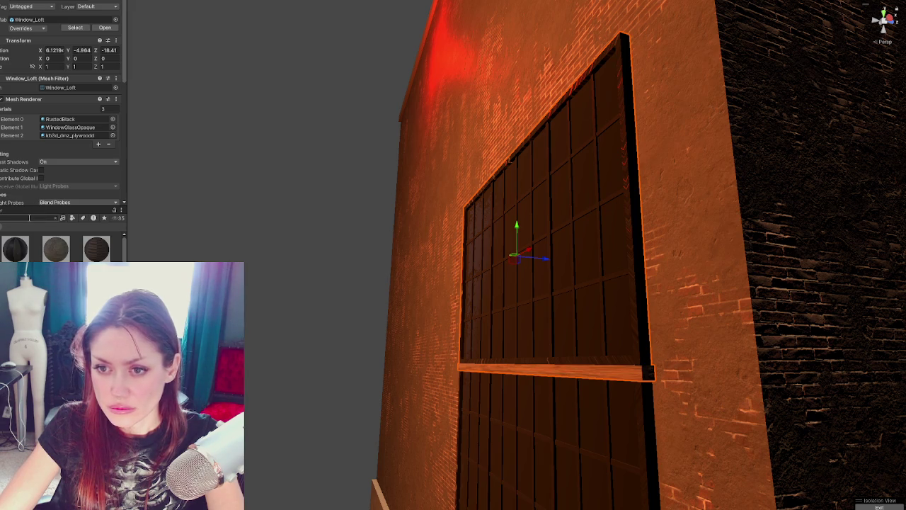
click(29, 218)
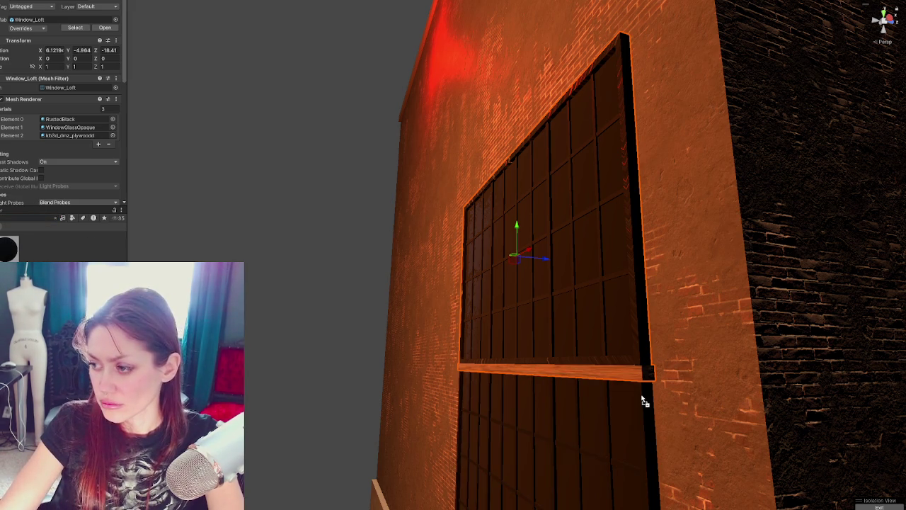
Make the window frame Blackbody and raise the upper window higher up the wall.
drag(644, 400, 641, 411)
click(27, 29)
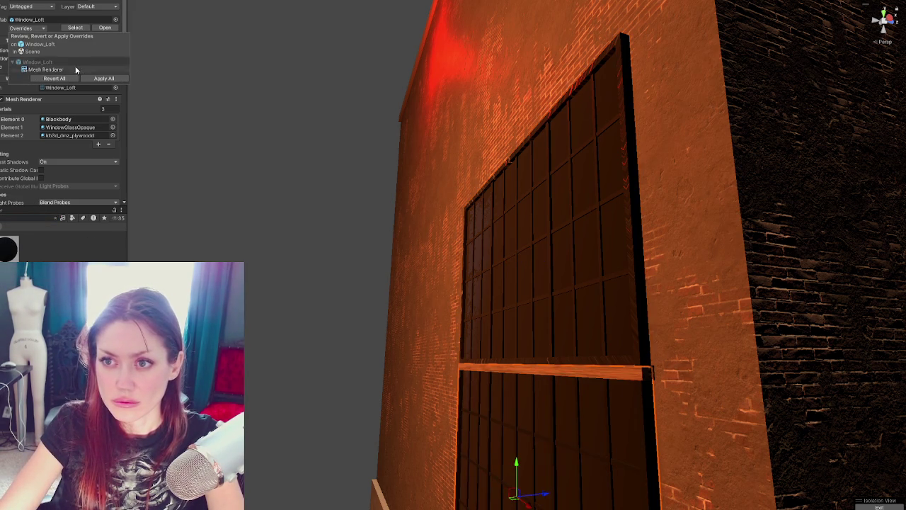
click(485, 330)
key(f)
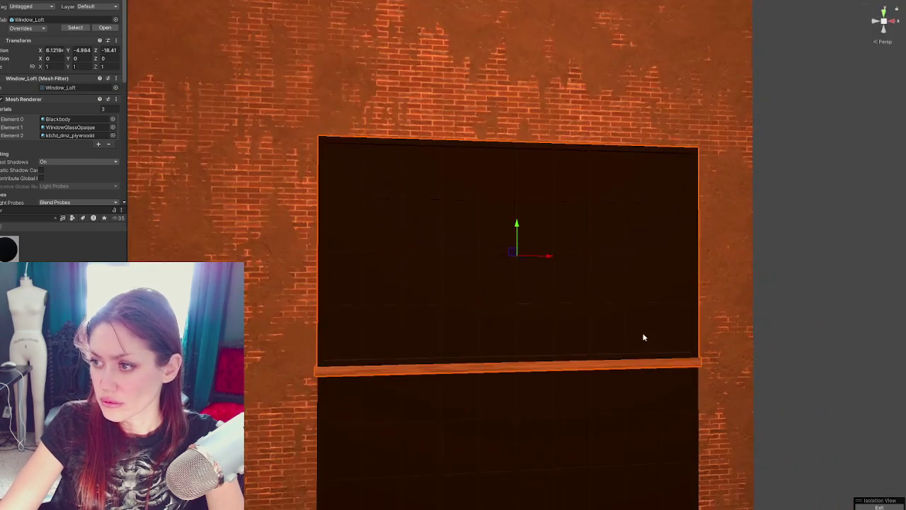
drag(522, 231, 518, 11)
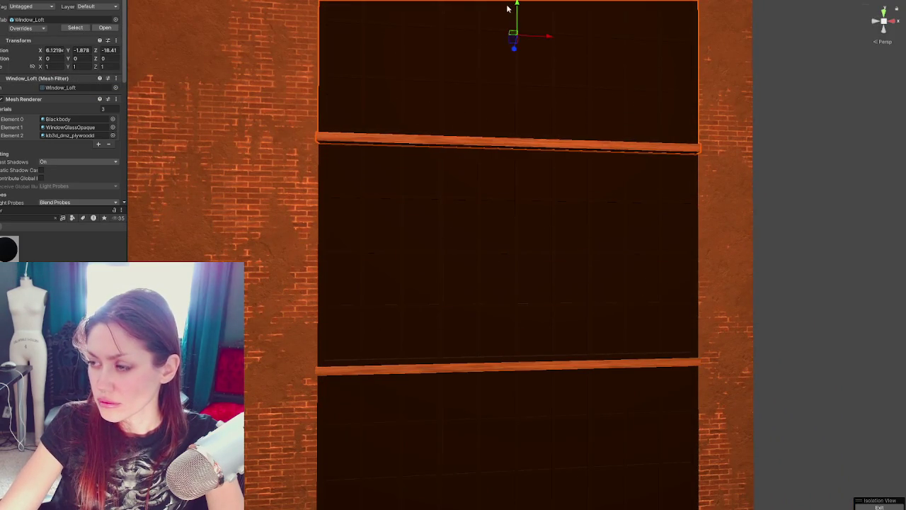
scroll(511, 128, down, 2)
middle_drag(511, 128, 493, 322)
drag(489, 312, 505, 28)
mouse_move(506, 28)
middle_down()
mouse_move(499, 222)
mouse_move(499, 174)
mouse_move(489, 203)
middle_up()
drag(489, 202, 490, 205)
scroll(490, 194, down, 2)
mouse_move(503, 199)
middle_down()
mouse_move(517, 68)
mouse_move(481, 199)
middle_up()
Duplicate the window column into the leftmost bay and shift the centre column slightly right.
shift+click(481, 199)
shift+click(488, 275)
shift+click(506, 361)
scroll(538, 338, down, 2)
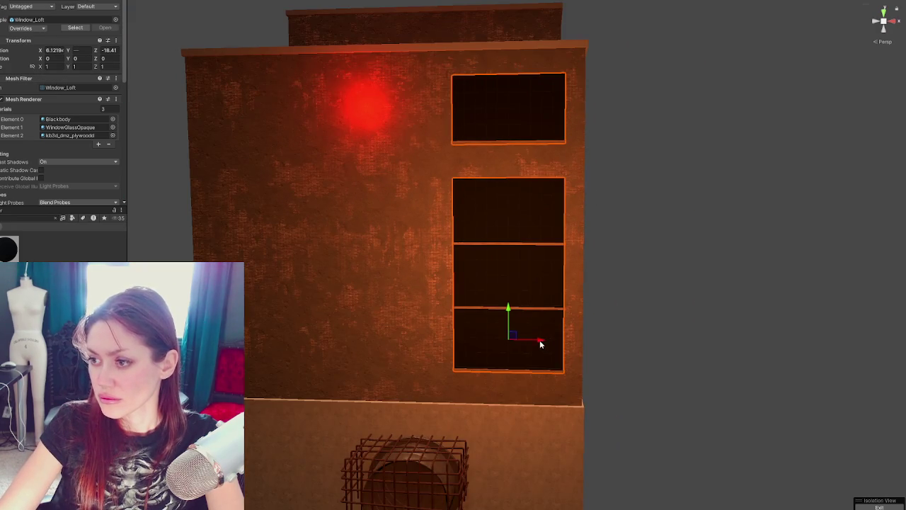
key(ctrl+d)
drag(540, 344, 414, 330)
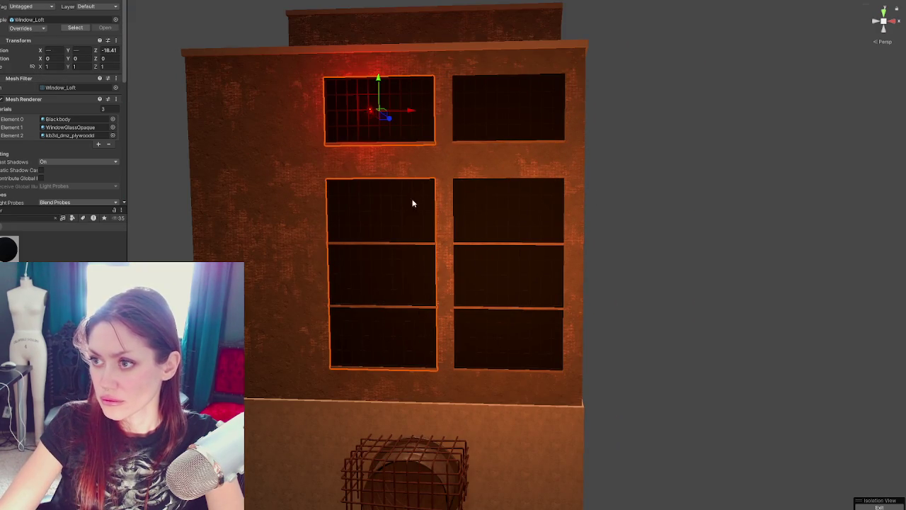
mouse_move(414, 115)
mouse_down()
mouse_move(295, 126)
mouse_move(375, 239)
mouse_up()
click(386, 269)
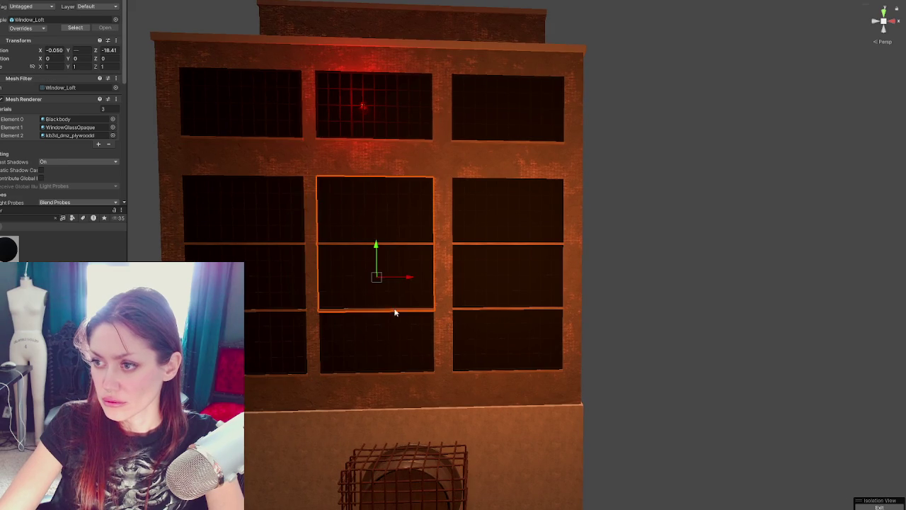
shift+click(397, 339)
shift+click(382, 114)
drag(410, 108, 415, 113)
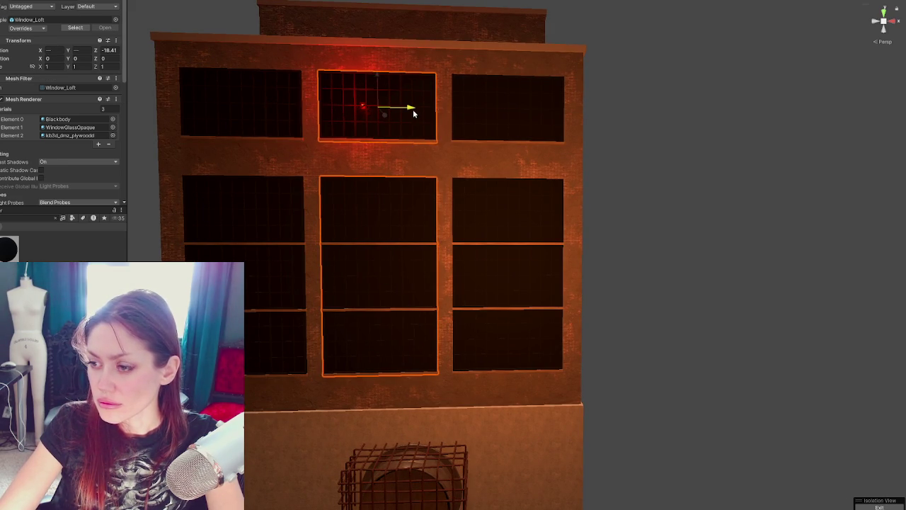
Select the three upper-level windows at Y 8.89 and inspect the top row.
click(435, 138)
scroll(694, 184, down, 3)
scroll(425, 166, up, 1)
shift+click(310, 135)
shift+click(508, 146)
mouse_move(507, 146)
alt+mouse_down()
mouse_move(580, 190)
mouse_move(561, 224)
mouse_move(431, 145)
mouse_move(433, 106)
mouse_move(465, 217)
mouse_move(495, 205)
alt+mouse_up()
scroll(448, 118, up, 5)
scroll(496, 205, down, 5)
click(502, 199)
click(502, 199)
Space the three upper windows evenly at X -5.85, -0.01 and 5.88.
alt+drag(501, 199, 652, 240)
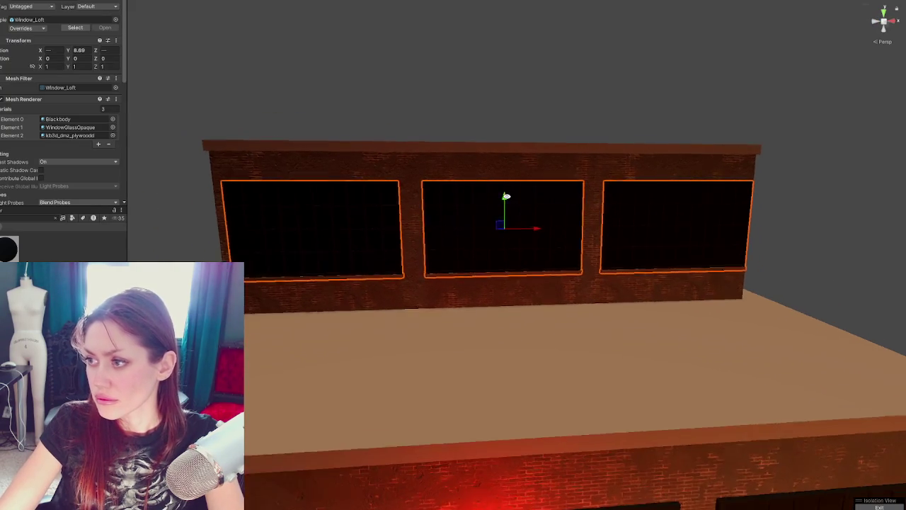
click(652, 239)
drag(716, 232, 708, 231)
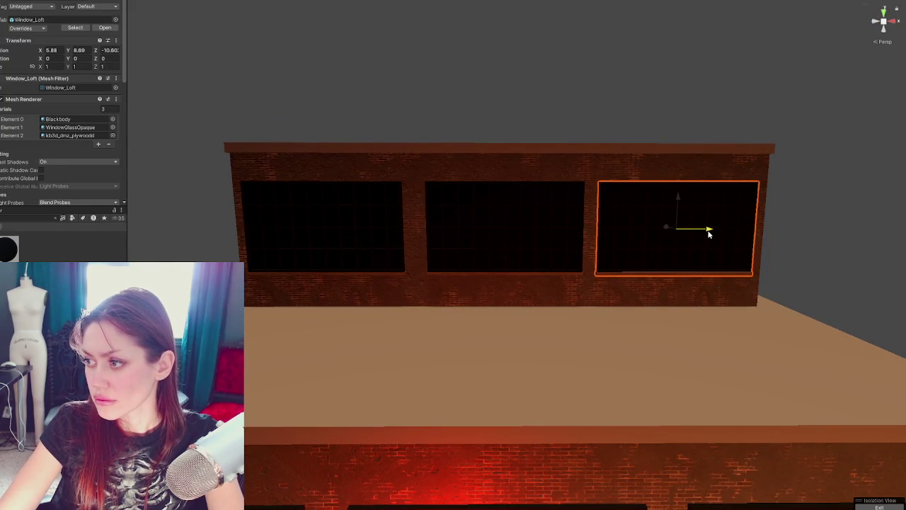
click(380, 242)
drag(366, 228, 376, 229)
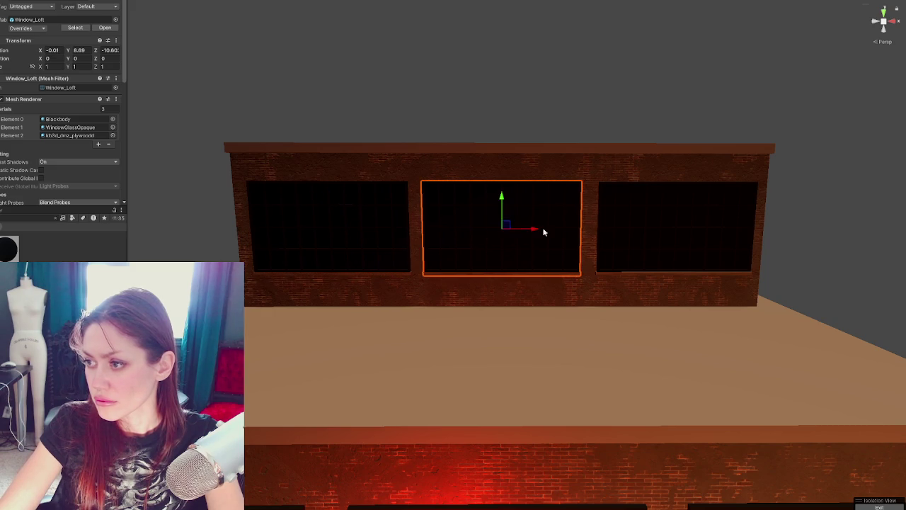
click(620, 139)
mouse_move(621, 139)
alt+mouse_down()
mouse_move(605, 92)
mouse_move(499, 124)
mouse_move(573, 267)
mouse_move(580, 146)
mouse_move(597, 146)
alt+mouse_up()
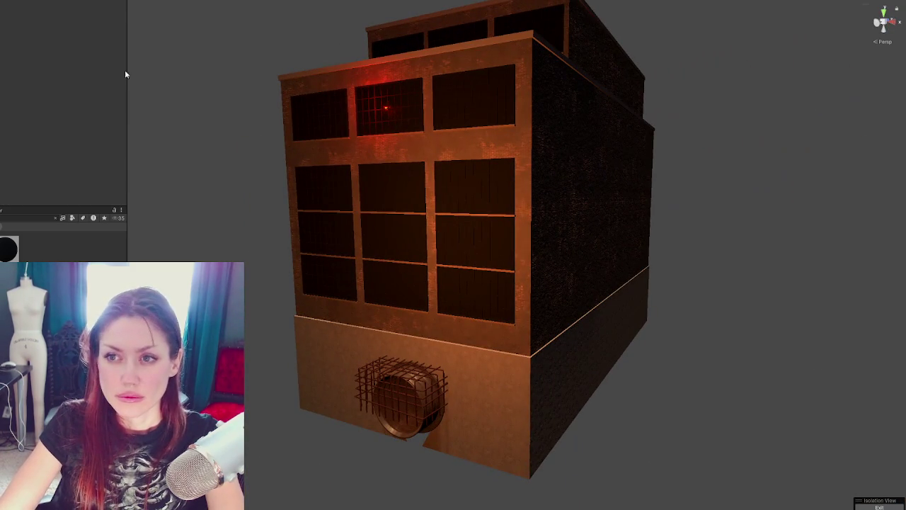
In the full scene, push the warehouse back, turn it toward the alley, lower it and slide it left.
key(shift+h)
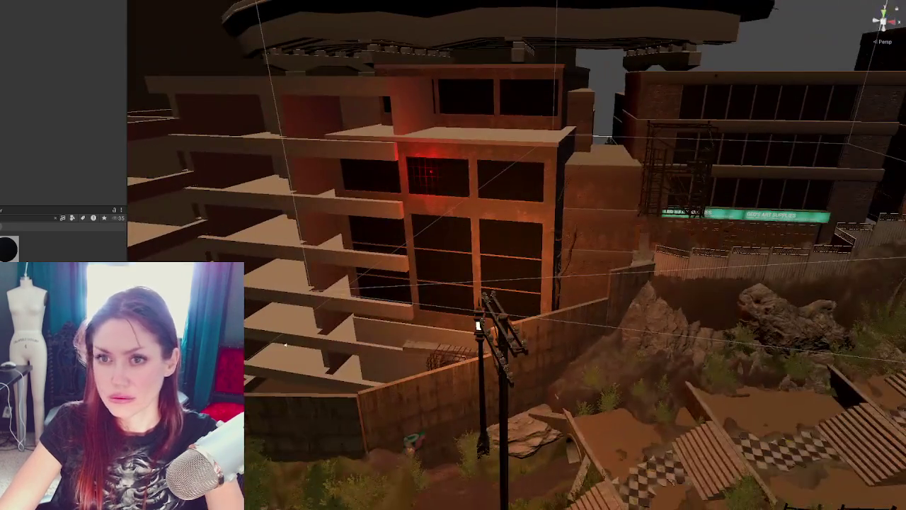
click(394, 277)
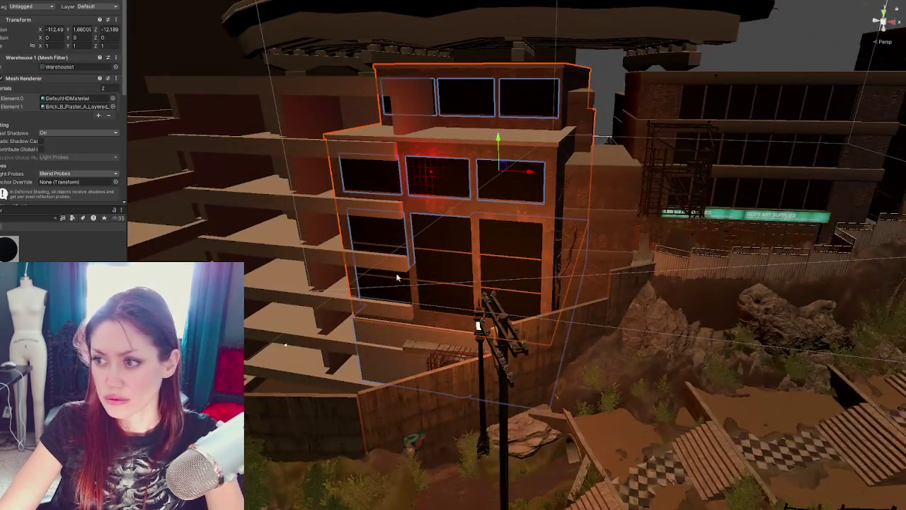
mouse_move(506, 159)
alt+mouse_down()
mouse_move(552, 145)
mouse_move(510, 177)
alt+mouse_up()
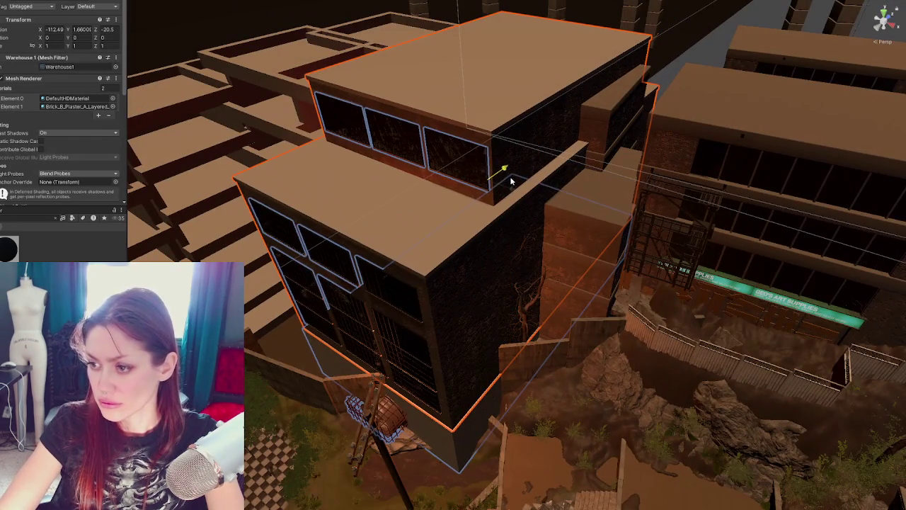
mouse_move(477, 214)
mouse_down()
mouse_move(532, 197)
mouse_move(473, 166)
mouse_move(445, 187)
mouse_up()
key(w)
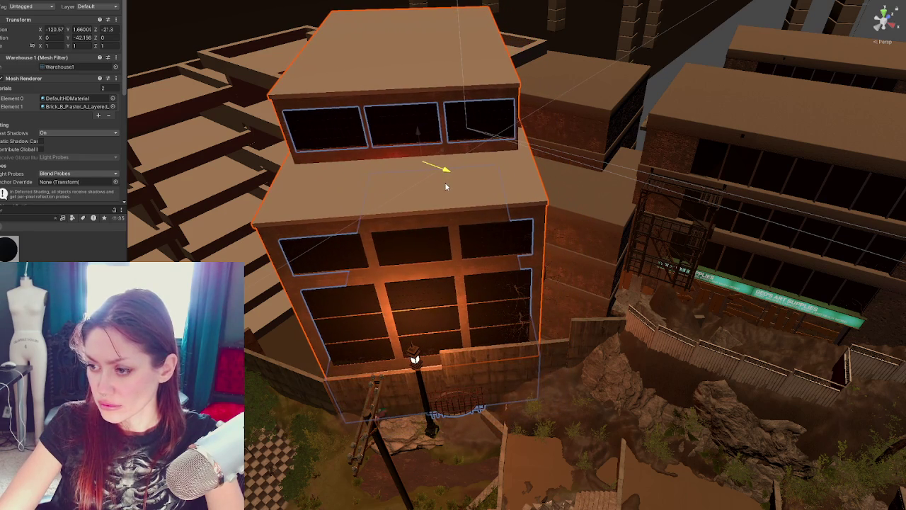
drag(419, 138, 420, 157)
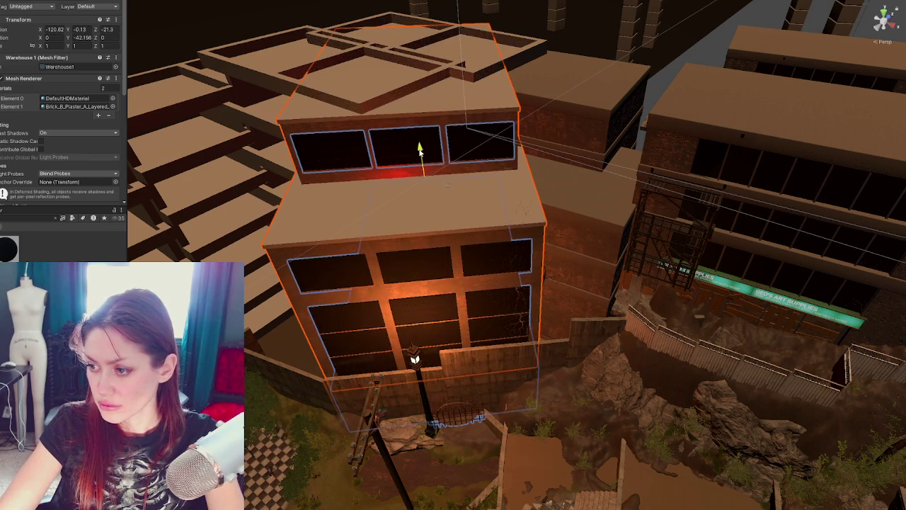
mouse_move(421, 157)
right_down()
mouse_move(442, 221)
mouse_move(461, 238)
right_up()
drag(467, 53, 412, 99)
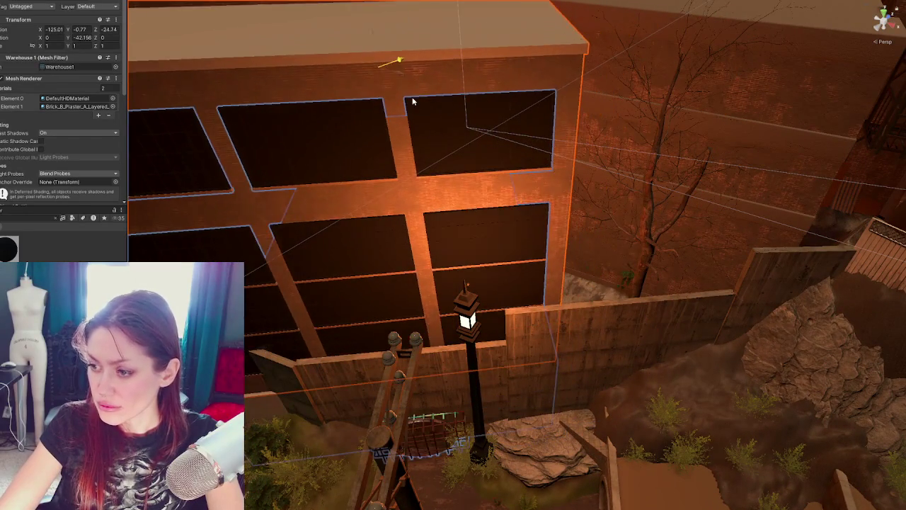
mouse_move(412, 101)
right_down()
mouse_move(375, 158)
mouse_move(472, 32)
right_up()
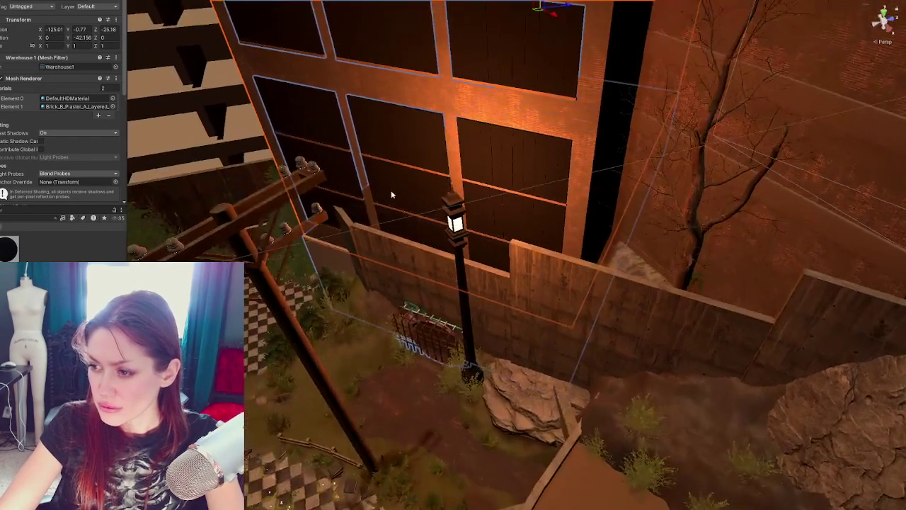
Rotate the warehouse back to about -38°, leaving it behind the wooden fence at X -123.58, Z -24.69.
key(e)
mouse_move(540, 16)
mouse_down()
mouse_move(534, 21)
mouse_move(554, 13)
mouse_move(583, 21)
mouse_move(579, 27)
mouse_move(586, 20)
mouse_move(599, 41)
mouse_move(593, 29)
mouse_move(602, 33)
mouse_move(583, 27)
mouse_move(587, 19)
mouse_move(569, 23)
mouse_up()
key(w)
key(e)
key(w)
key(e)
key(w)
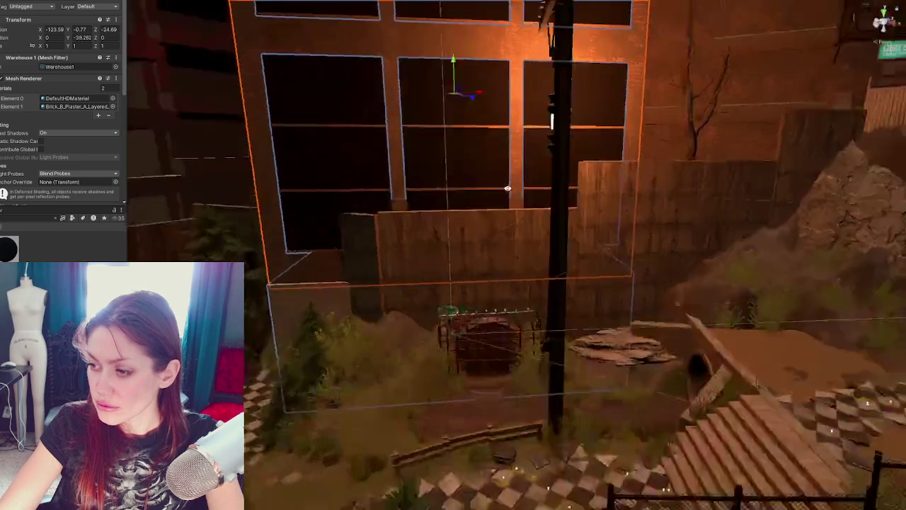
mouse_move(582, 12)
right_down()
mouse_move(666, 197)
mouse_move(598, 240)
right_up()
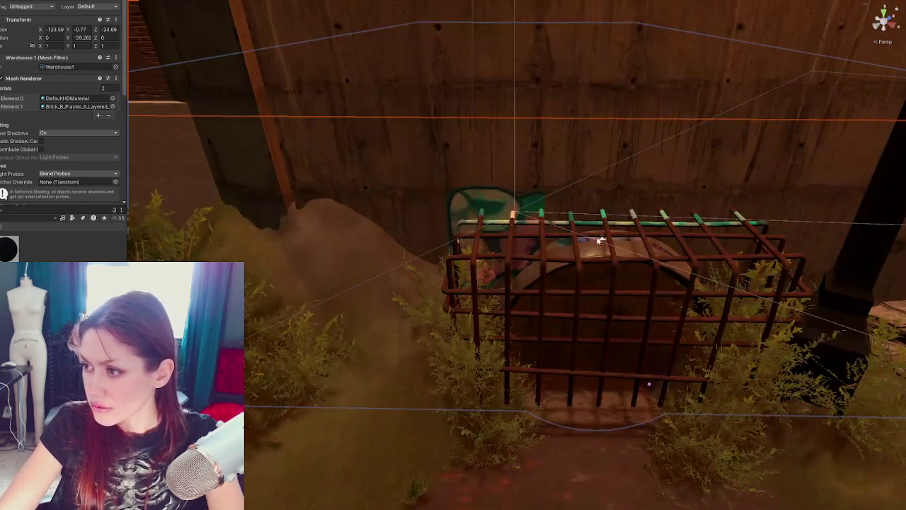
Raise the pink graffiti decal higher on the concrete wall and rotate it flat against it.
click(601, 241)
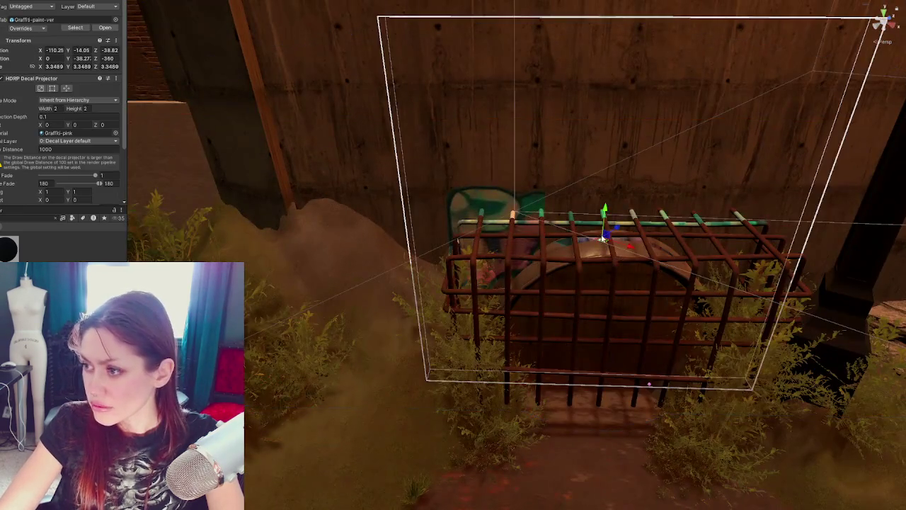
mouse_move(604, 212)
mouse_down()
mouse_move(621, 89)
mouse_move(614, 110)
mouse_move(617, 101)
mouse_move(653, 97)
mouse_move(627, 117)
mouse_up()
key(e)
right_drag(627, 118, 649, 245)
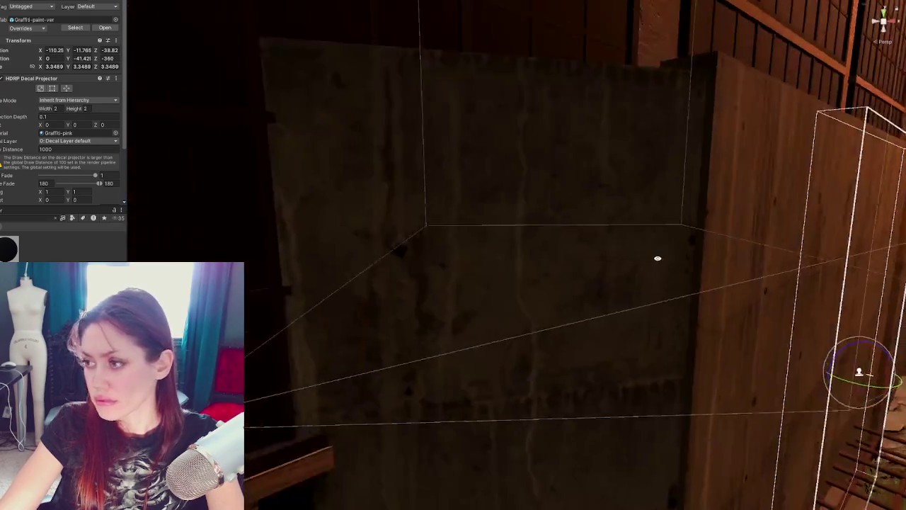
middle_drag(649, 245, 720, 351)
key(w)
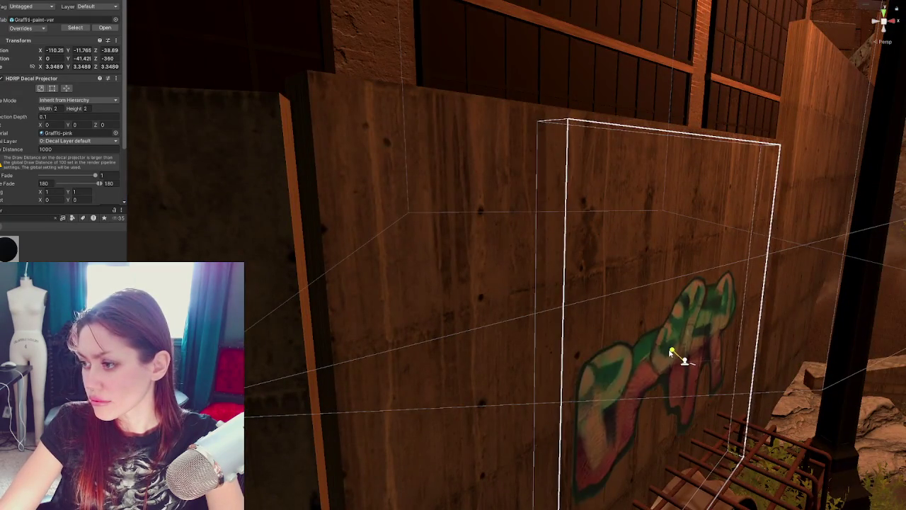
scroll(694, 315, down, 5)
mouse_move(693, 315)
right_down()
mouse_move(567, 329)
mouse_move(504, 278)
right_up()
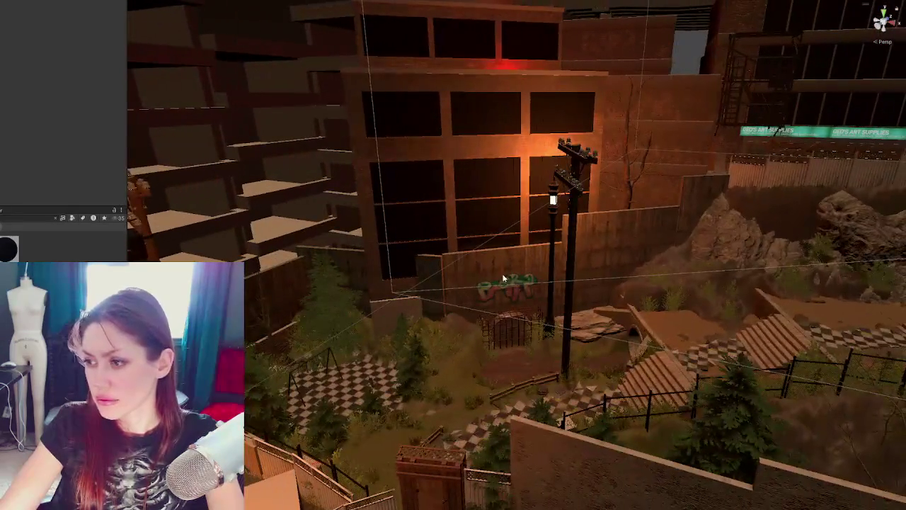
scroll(504, 278, up, 3)
Select the concrete walls, then pick out the warehouse building.
click(502, 270)
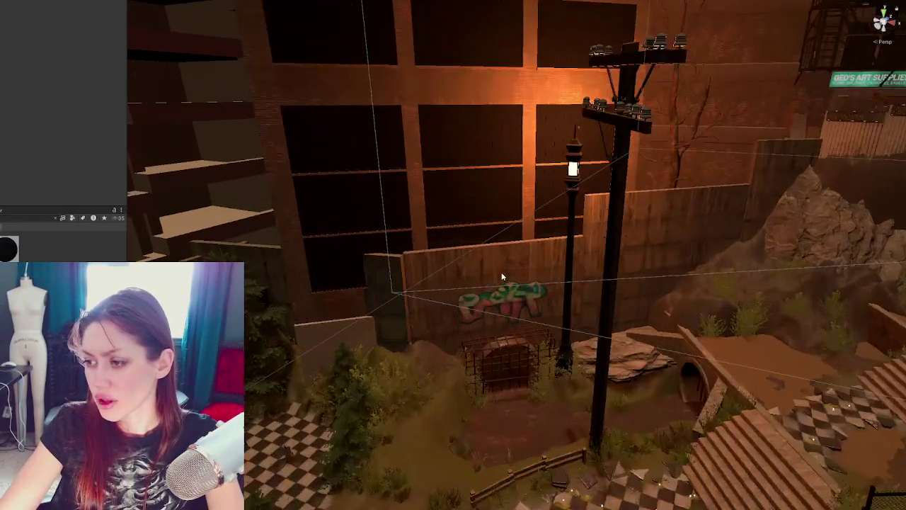
click(493, 271)
shift+click(659, 227)
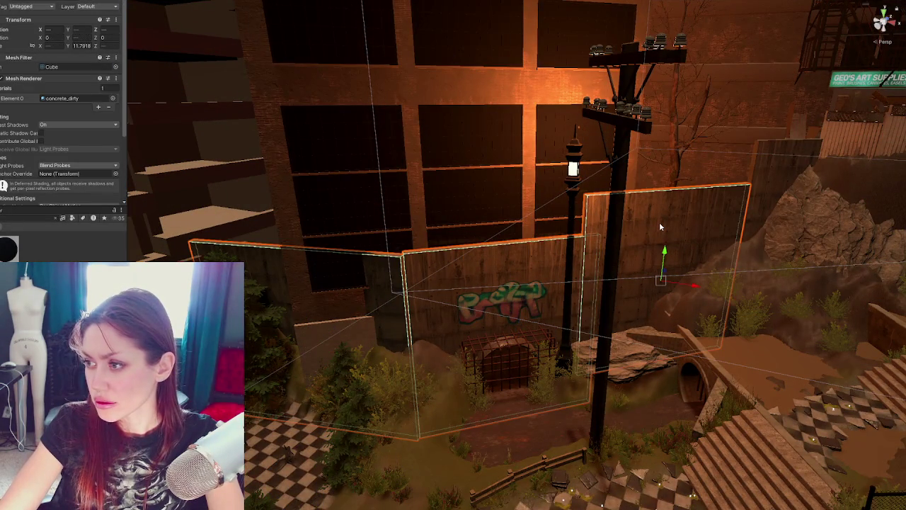
click(471, 141)
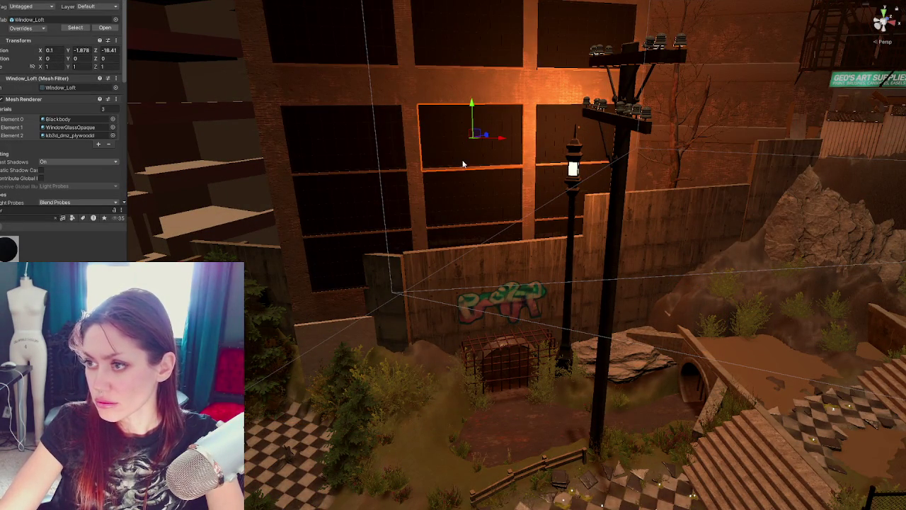
click(423, 238)
scroll(368, 223, up, 2)
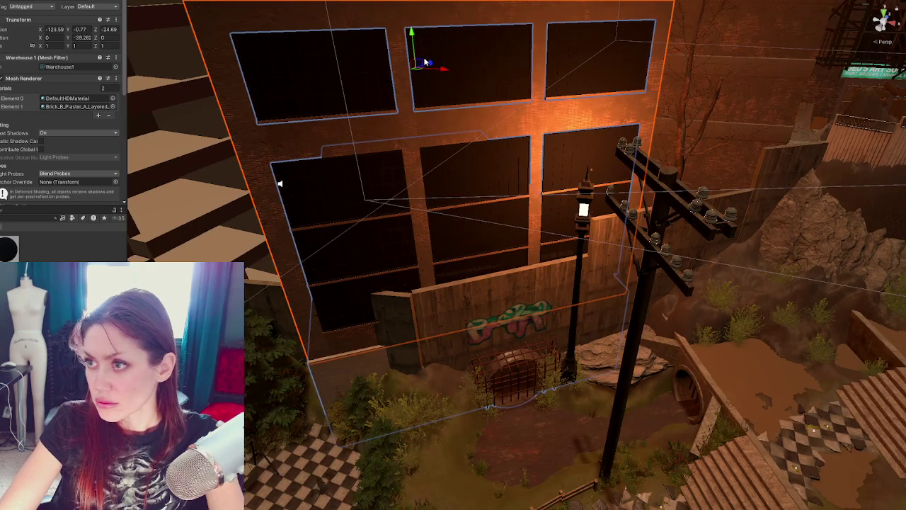
scroll(425, 67, up, 3)
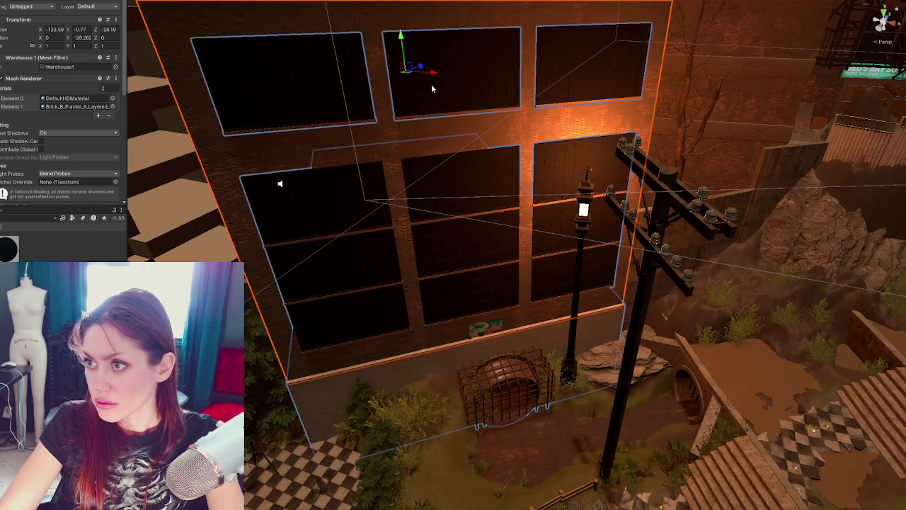
click(433, 86)
click(436, 83)
scroll(425, 70, up, 1)
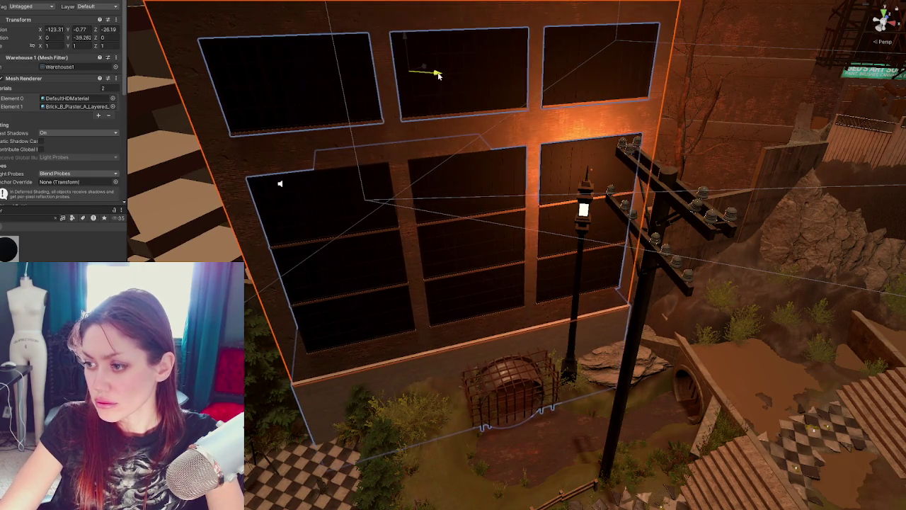
scroll(428, 73, up, 1)
scroll(436, 75, up, 1)
Lower the warehouse and nudge it forward to X -122.7, Y -2.67, Z -25.81.
drag(411, 51, 404, 65)
mouse_move(430, 94)
mouse_down()
mouse_move(452, 104)
mouse_move(436, 95)
mouse_move(390, 292)
mouse_up()
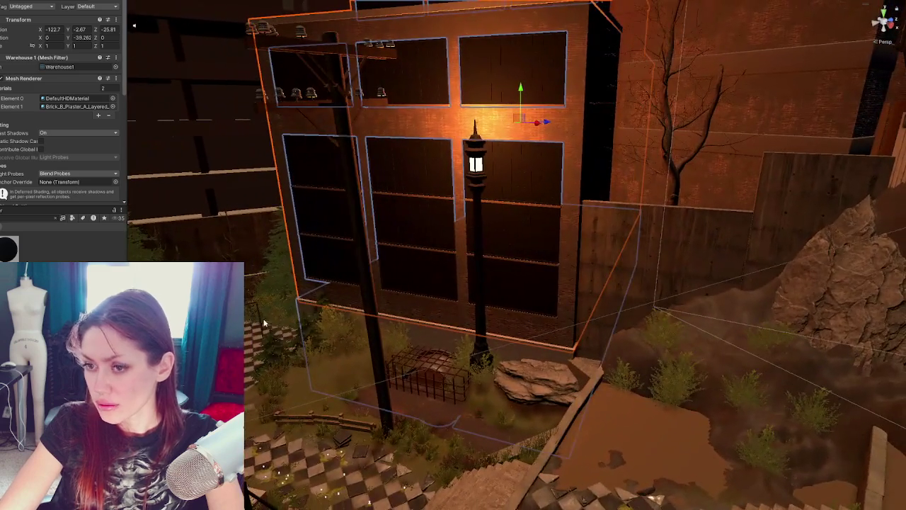
scroll(390, 288, down, 3)
alt+drag(443, 267, 420, 250)
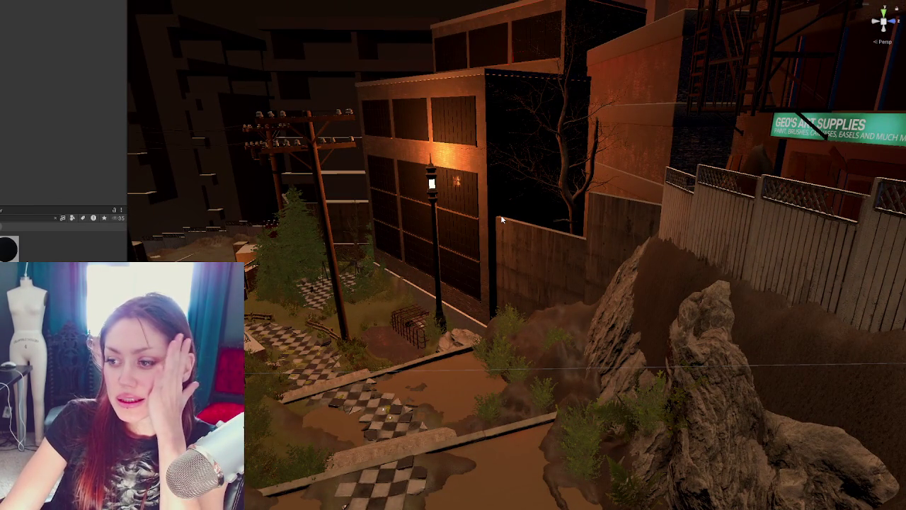
Select the warehouse building and nudge it forward along Z.
click(467, 214)
click(460, 316)
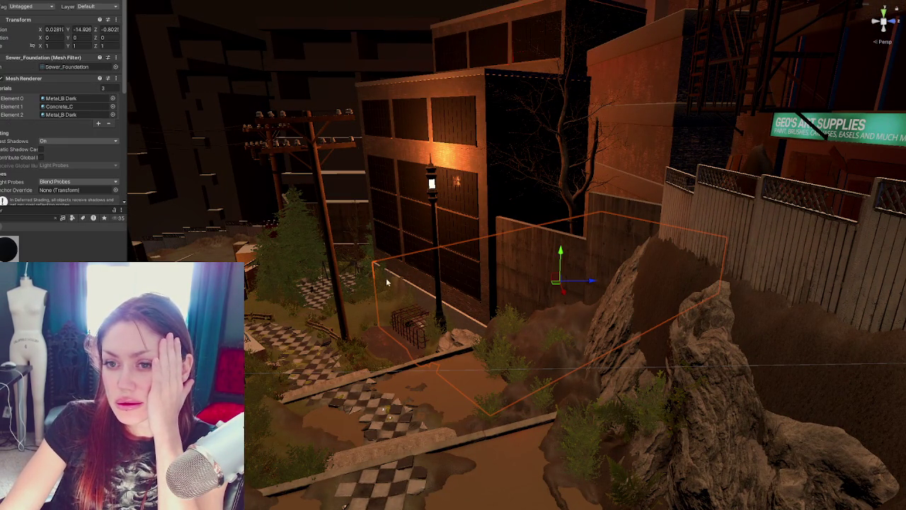
click(403, 207)
mouse_move(584, 150)
mouse_down()
mouse_move(594, 138)
mouse_move(589, 112)
mouse_up()
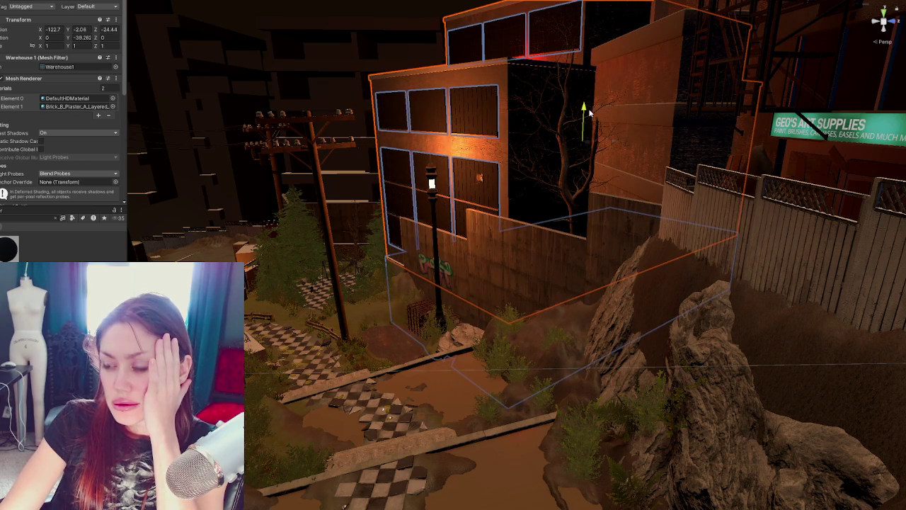
right_drag(465, 258, 474, 291)
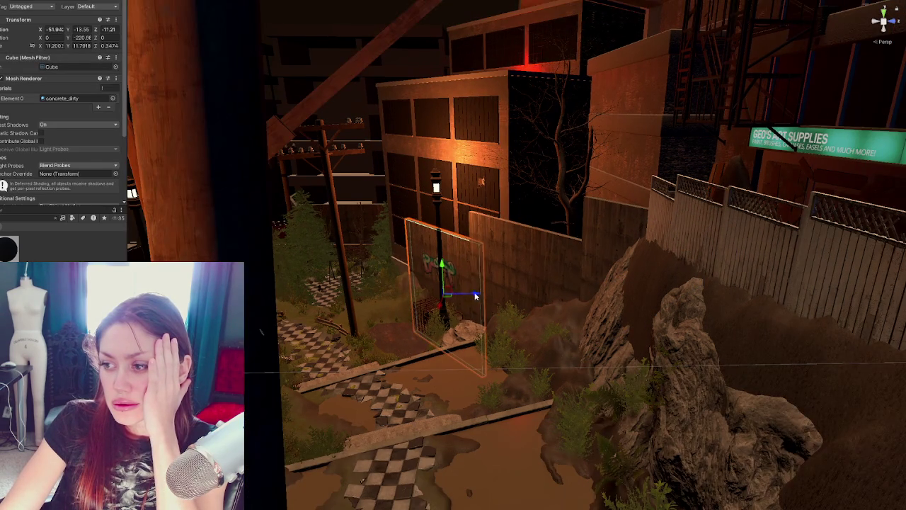
Slide the thin concrete panel beside the lamp post slightly sideways along X.
click(473, 292)
scroll(489, 292, up, 2)
scroll(488, 291, up, 2)
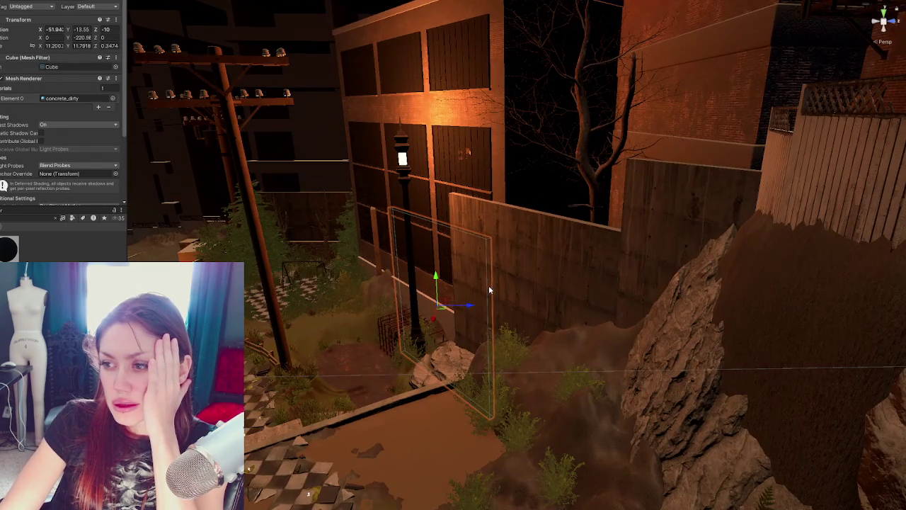
click(375, 240)
click(377, 241)
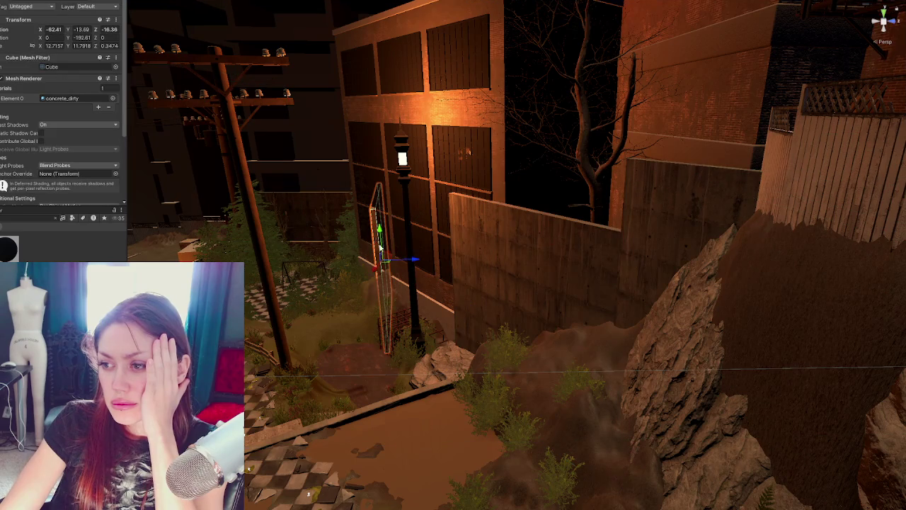
drag(381, 263, 376, 268)
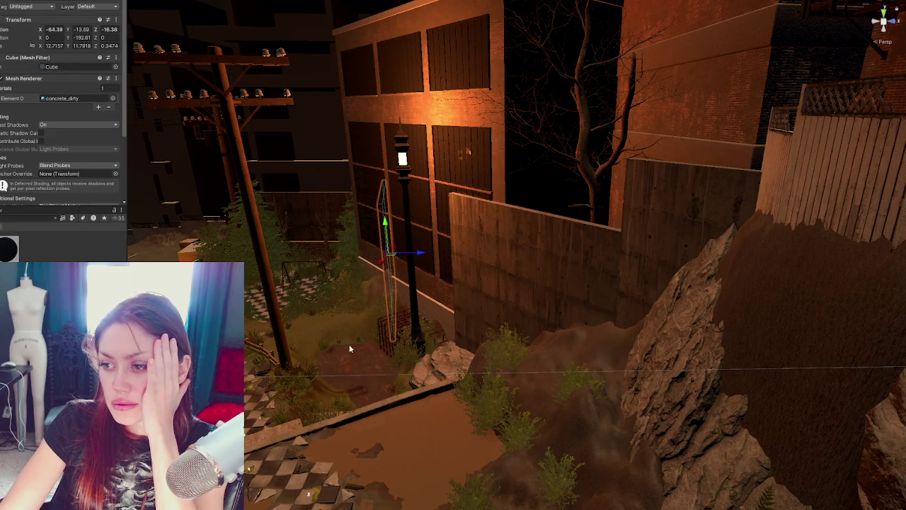
key(Delete)
Rotate the warehouse a few degrees on Y.
mouse_move(442, 209)
alt+mouse_down()
mouse_move(541, 196)
mouse_move(520, 331)
mouse_move(460, 180)
alt+mouse_up()
click(519, 331)
click(460, 180)
key(e)
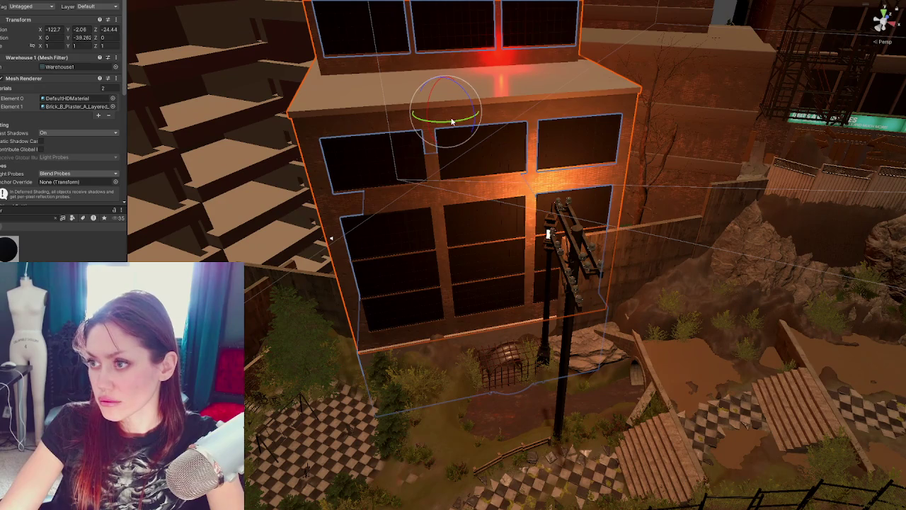
mouse_move(447, 125)
mouse_down()
mouse_move(462, 106)
mouse_move(462, 124)
mouse_move(479, 106)
mouse_move(418, 142)
mouse_up()
key(w)
key(w)
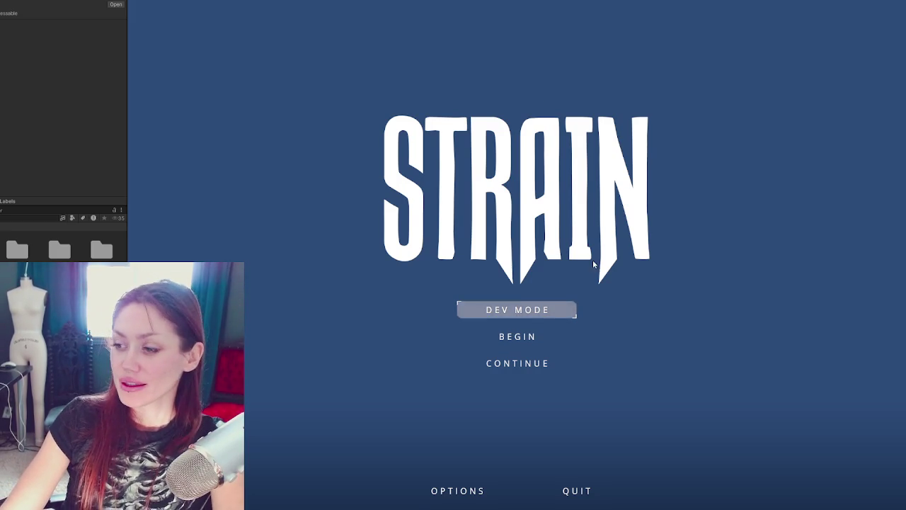
Choose DEV MODE on the STRAIN title menu to reach the loading screen.
click(519, 309)
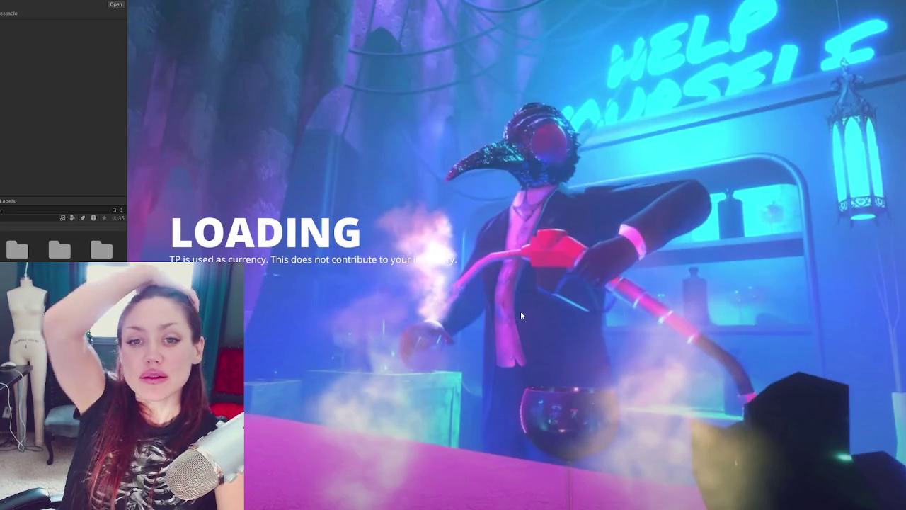
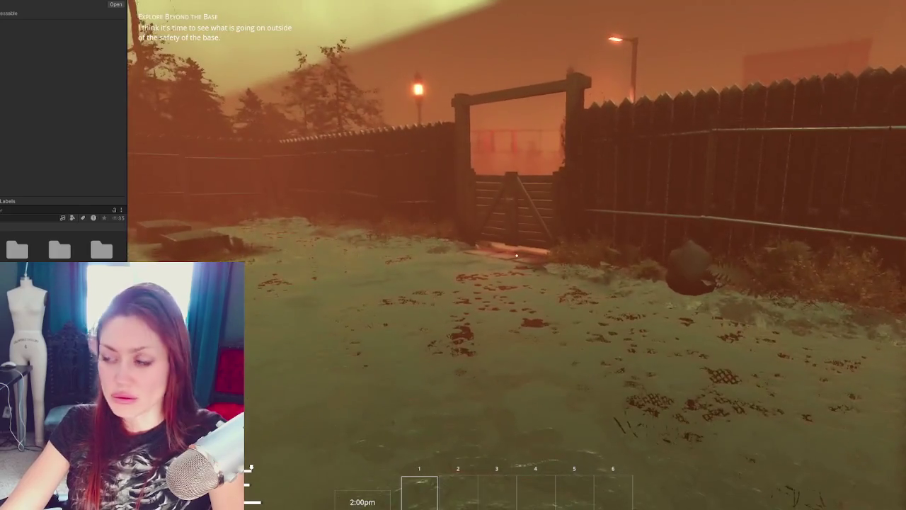
Walk the player through the wooden gate, along the road and out through the EXIT gate.
key(w)
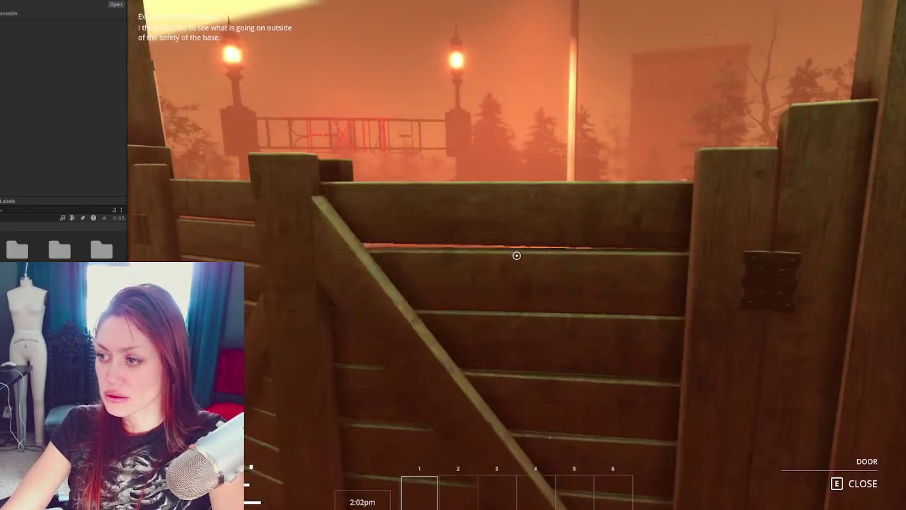
key(w)
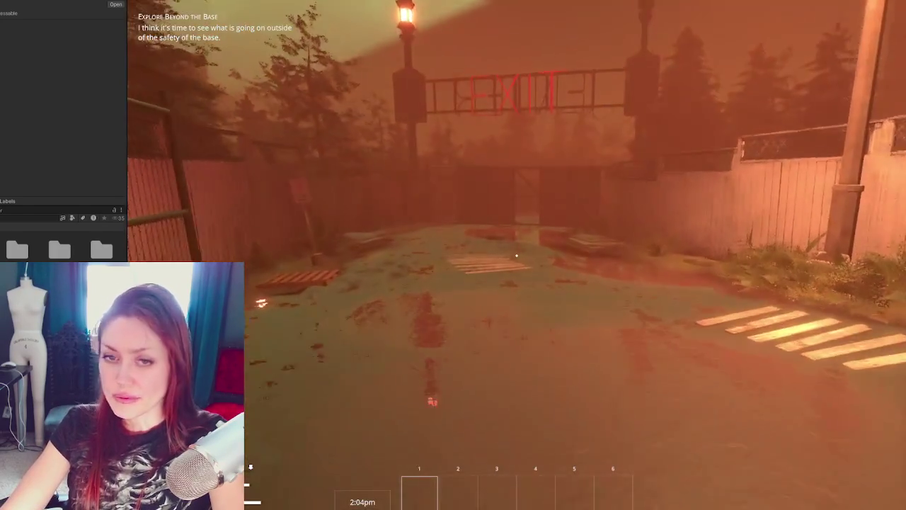
key(w)
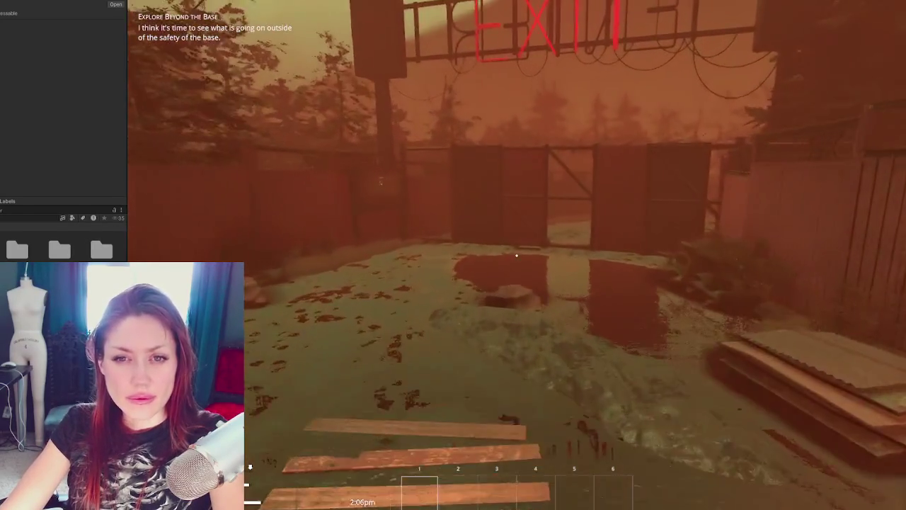
key(w)
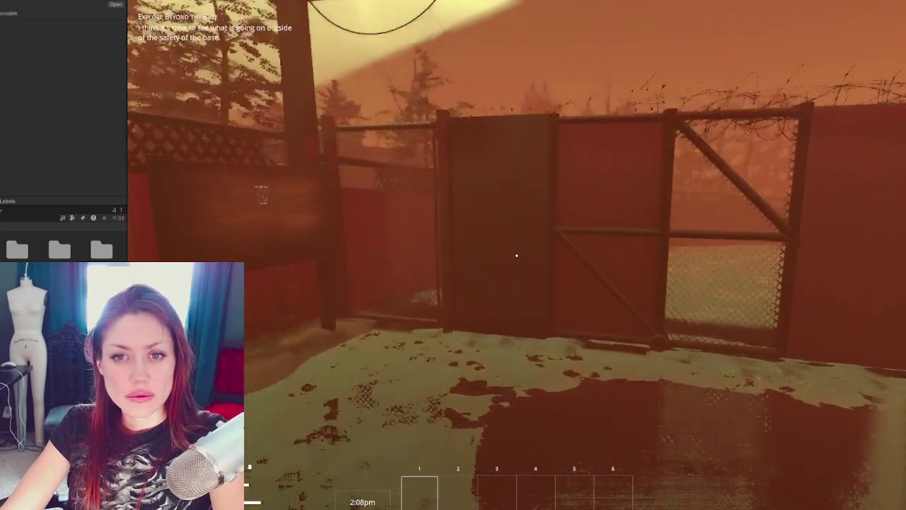
key(w)
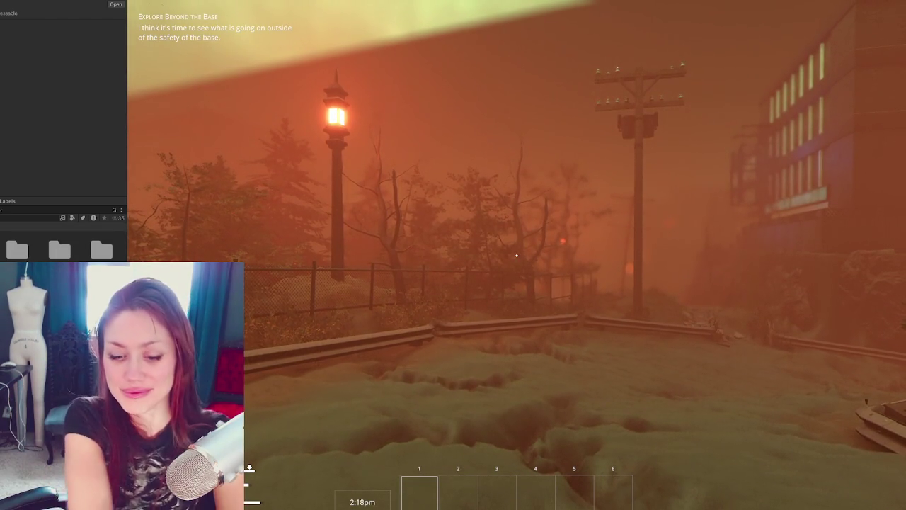
Walk past the guardrail onto the stone path and down the steps.
key(w)
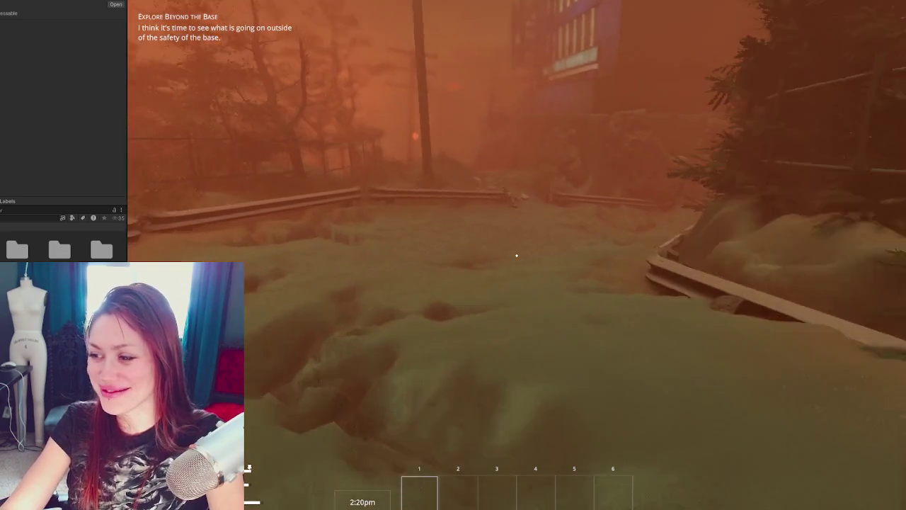
key(w)
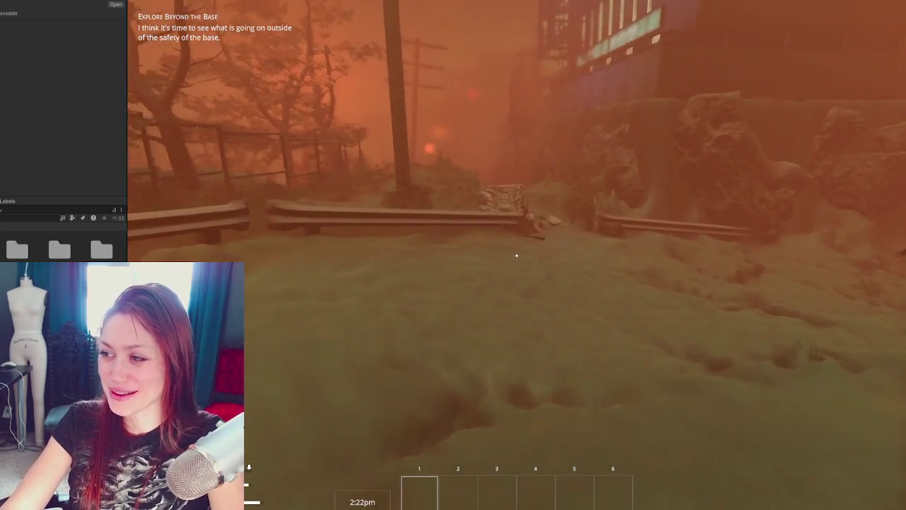
key(w)
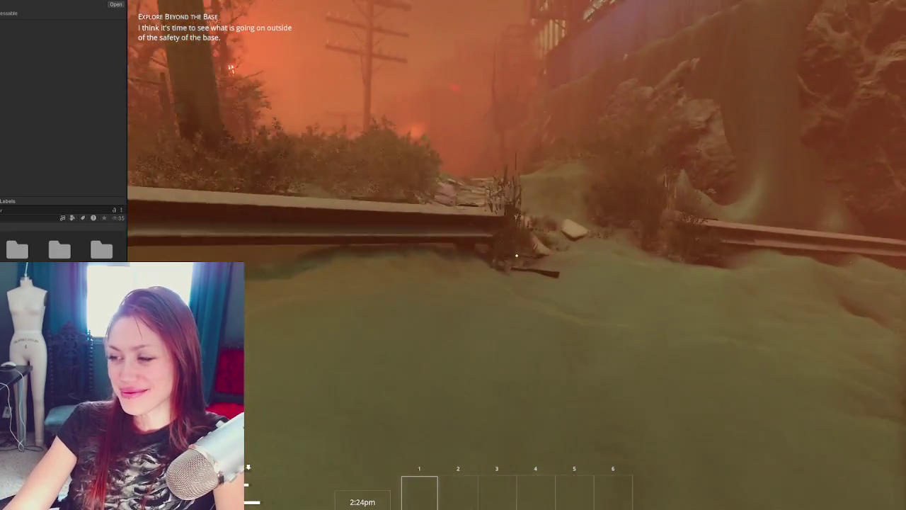
key(w)
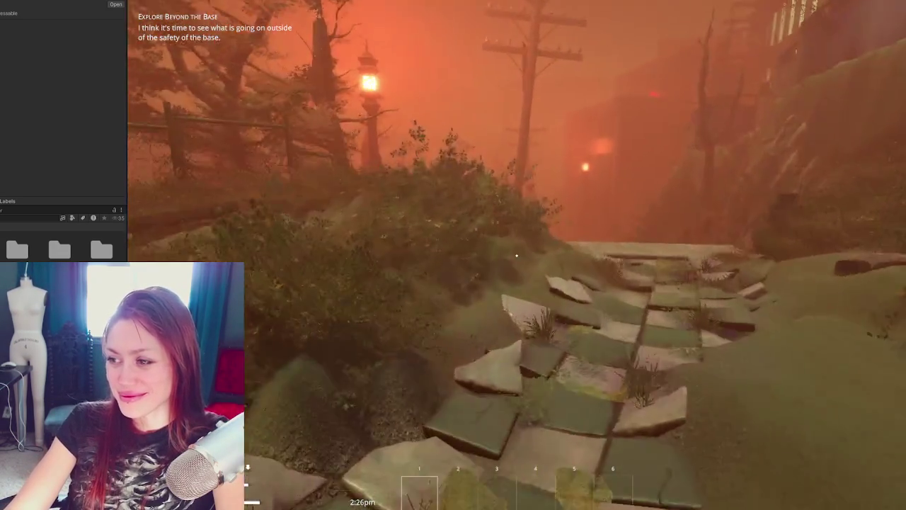
key(w)
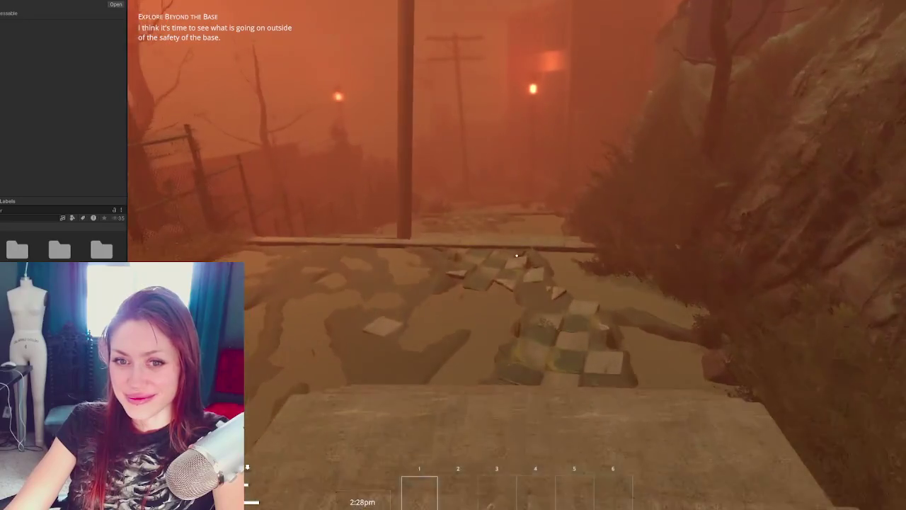
Follow the tiled path over the ledges and across the tiled area.
key(w)
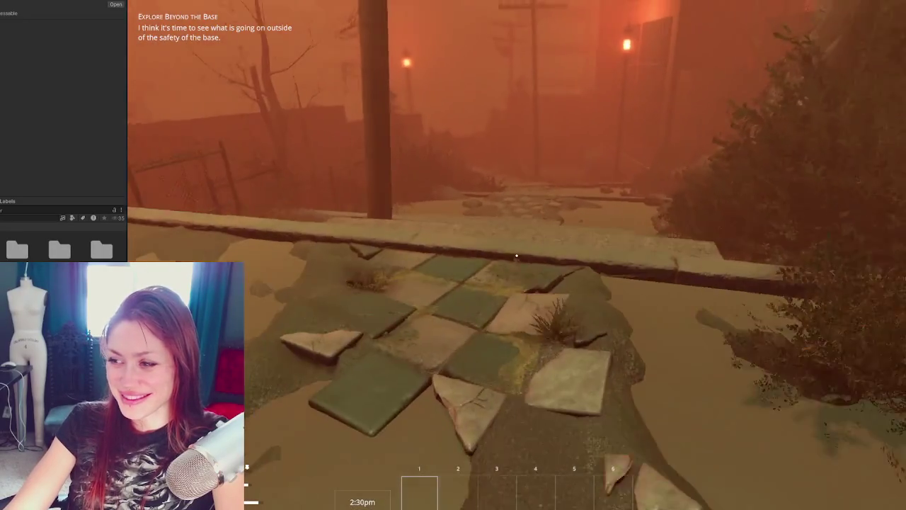
key(w)
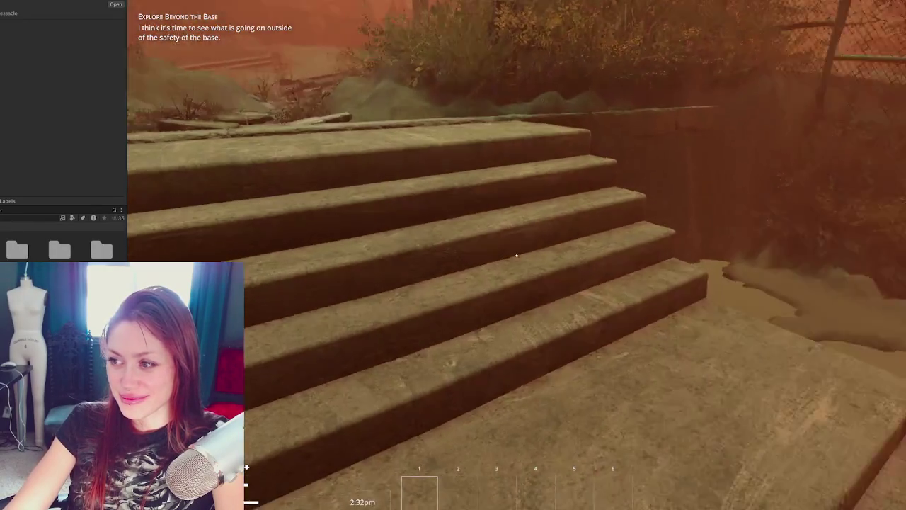
key(w)
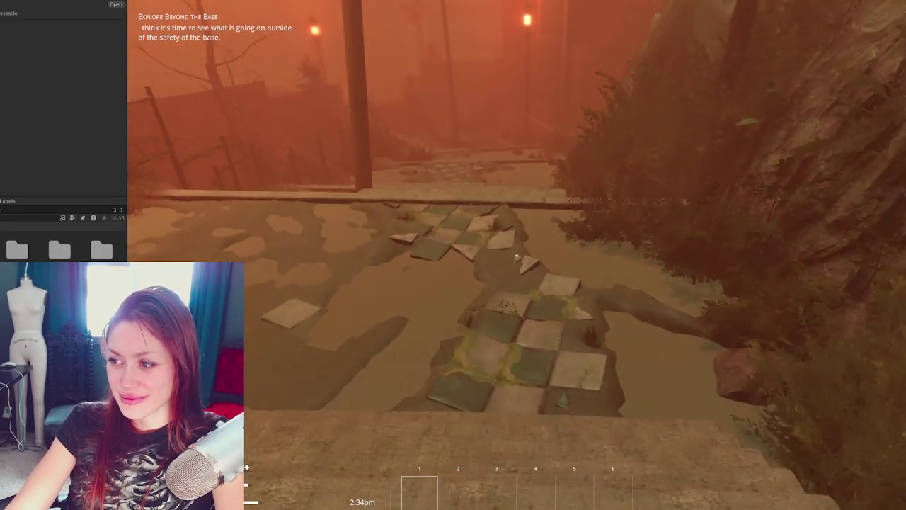
key(w)
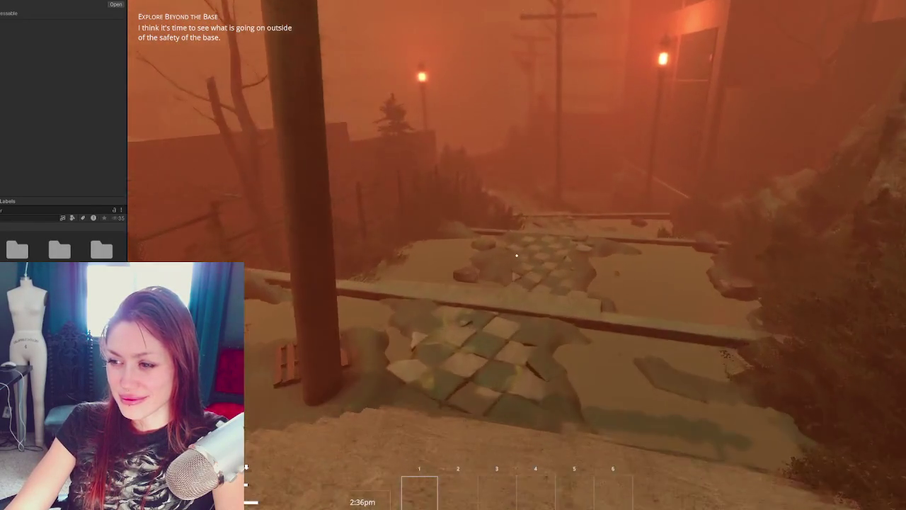
key(w)
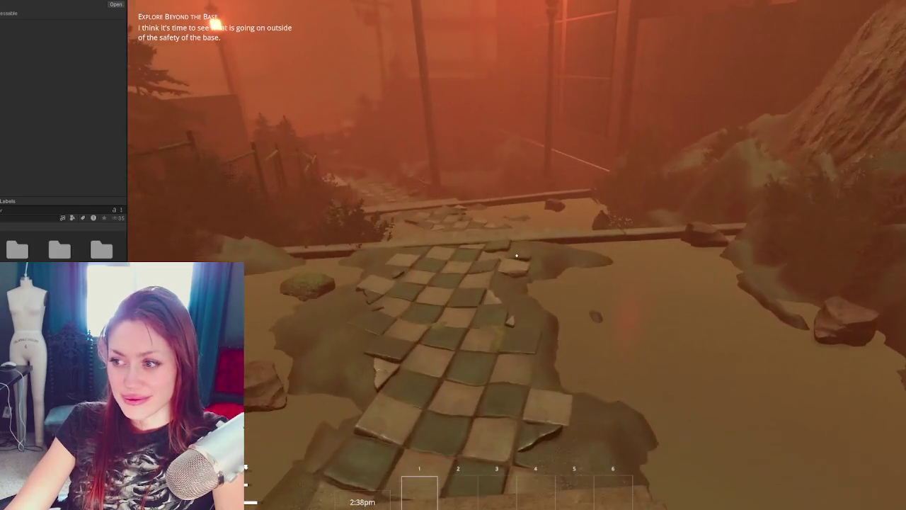
key(w)
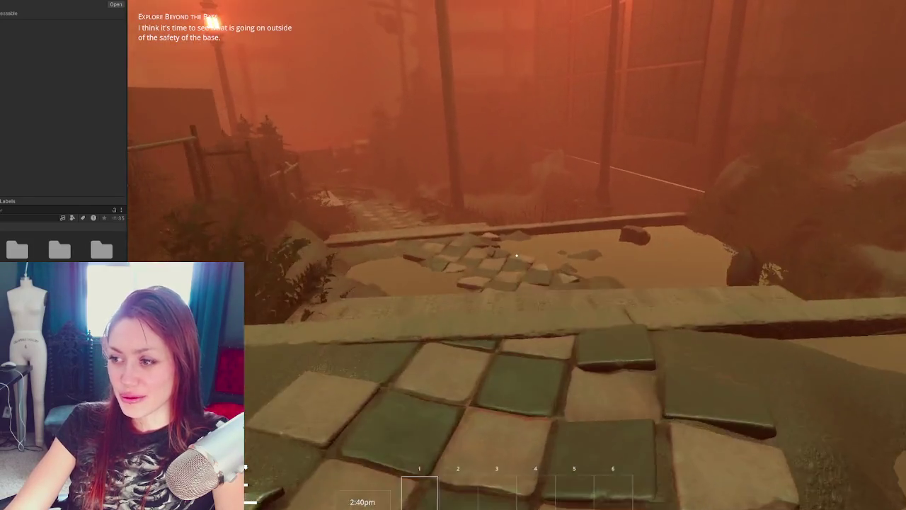
Approach the lit lamp post and brick building, then look around the tiled courtyard.
key(w)
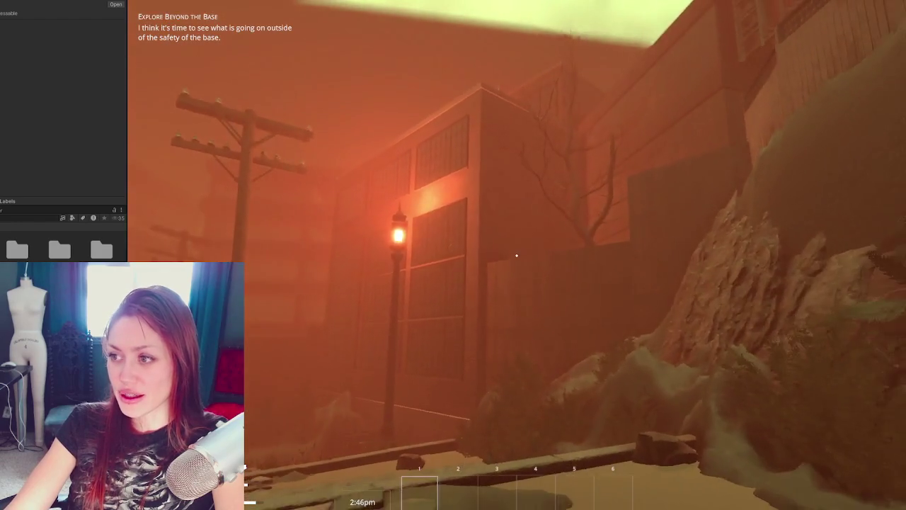
key(w)
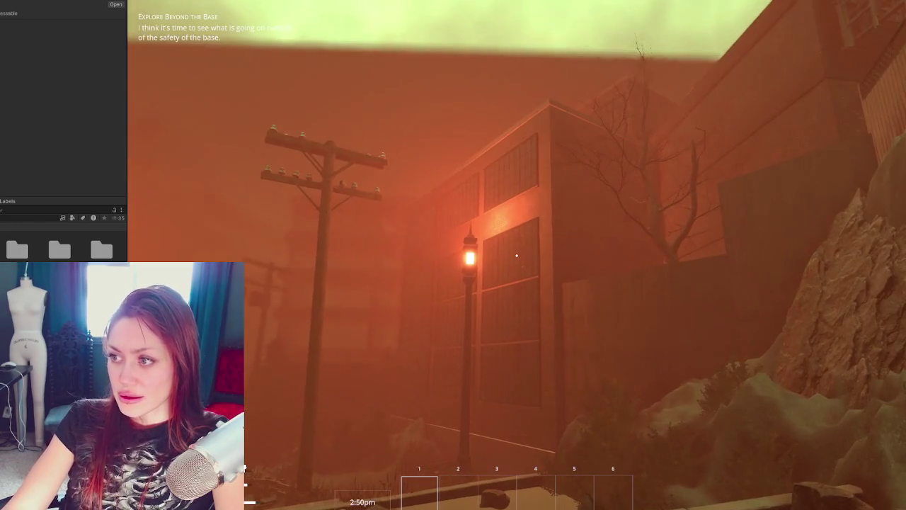
key(w)
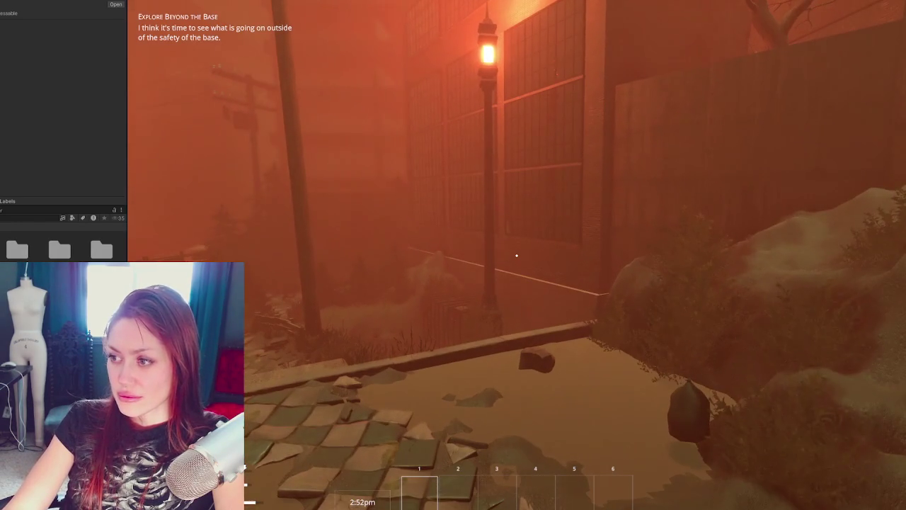
key(w)
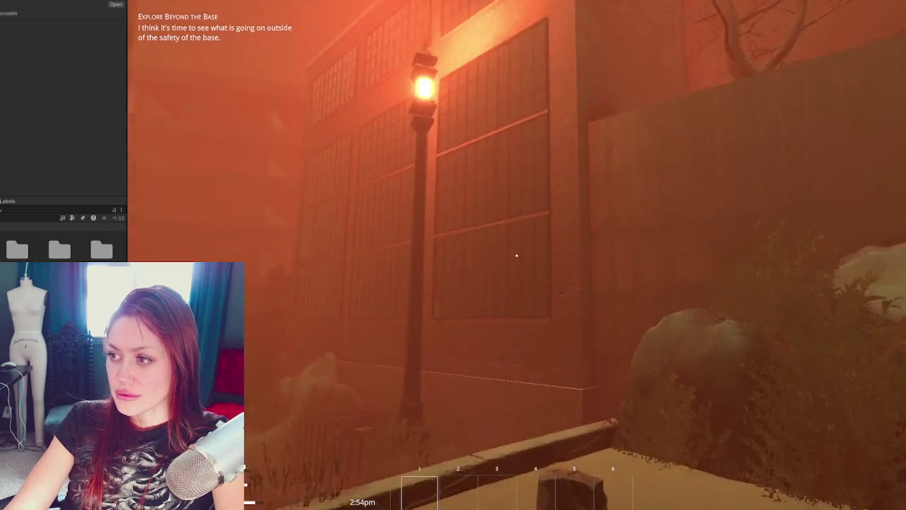
key(w)
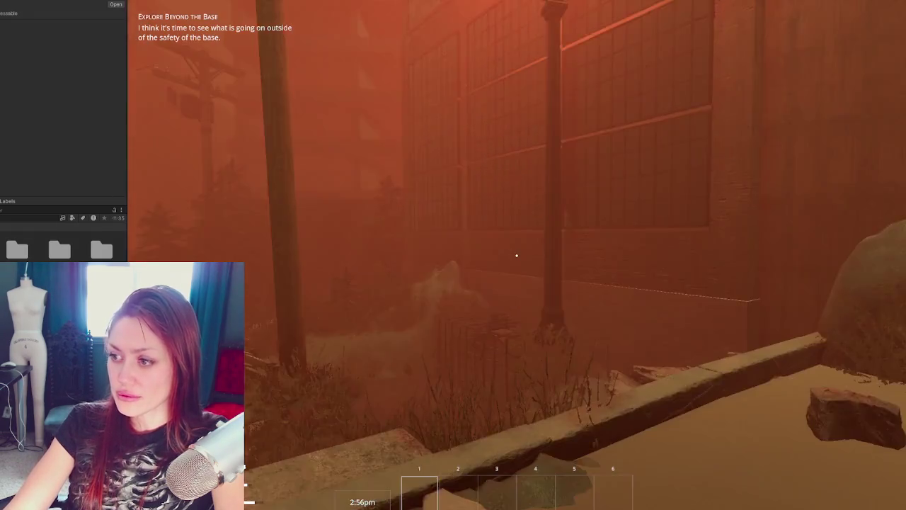
key(w)
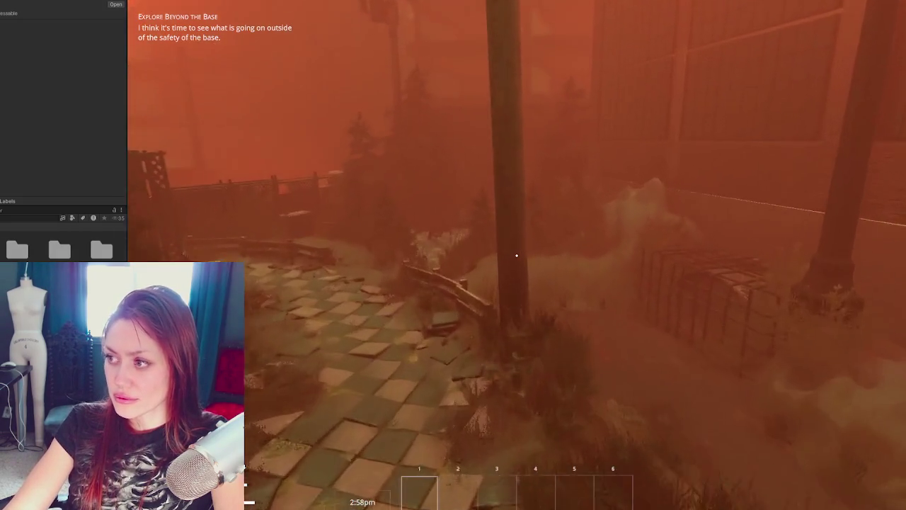
key(w)
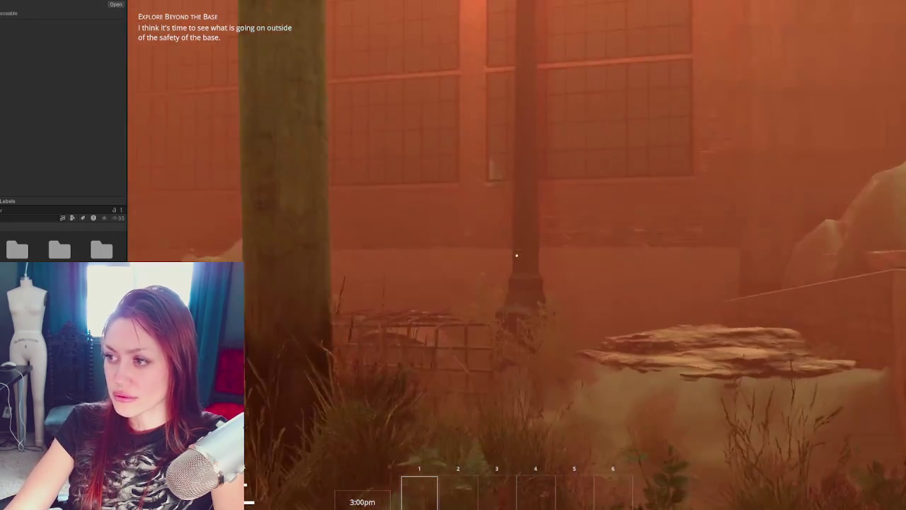
key(w)
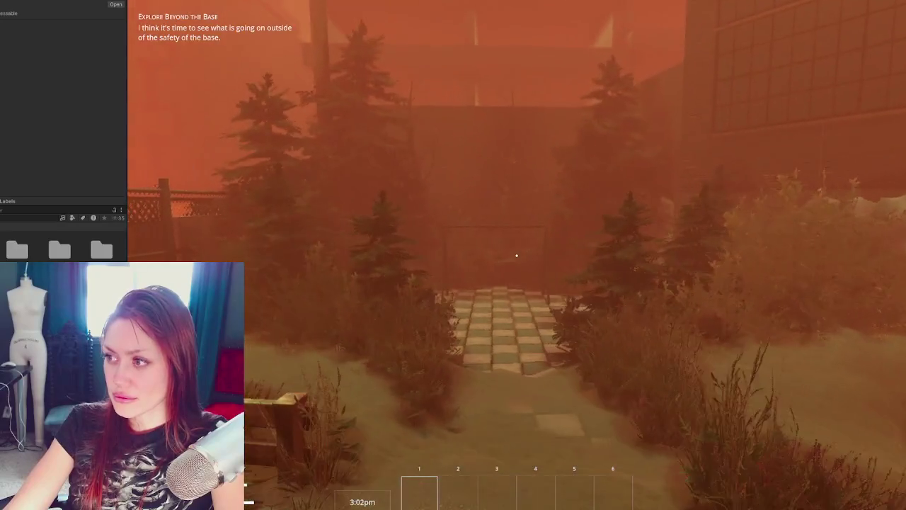
key(w)
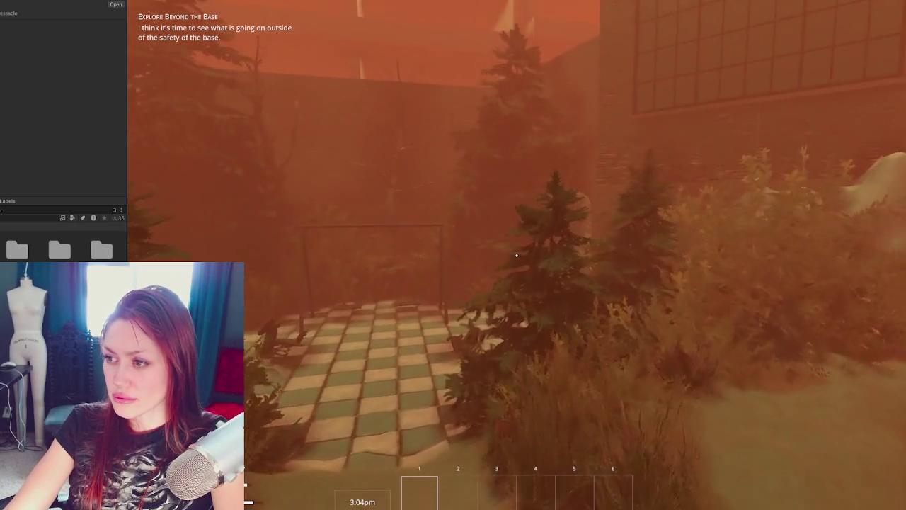
key(w)
key(s)
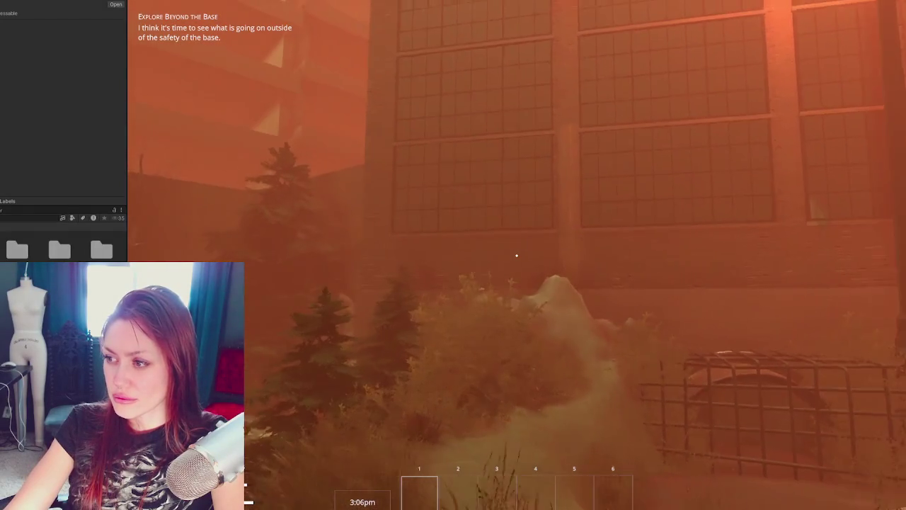
key(d)
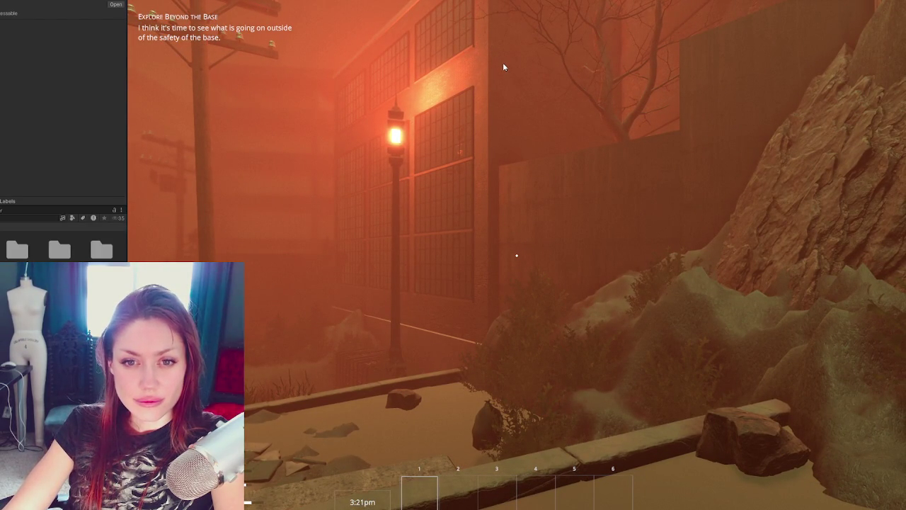
Exit Play mode, then move the wall panel to Z -2.38 and rotate it to about -206.81° on Y.
key(ctrl+p)
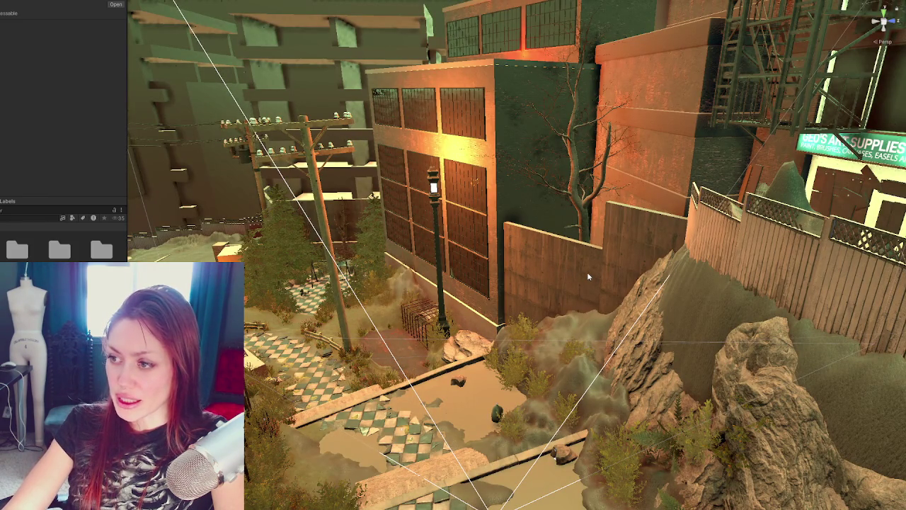
click(583, 304)
mouse_move(565, 313)
mouse_down()
mouse_move(575, 329)
mouse_move(566, 335)
mouse_up()
key(e)
mouse_move(559, 332)
mouse_down()
mouse_move(574, 339)
mouse_move(595, 316)
mouse_move(560, 323)
mouse_move(579, 306)
mouse_up()
key(w)
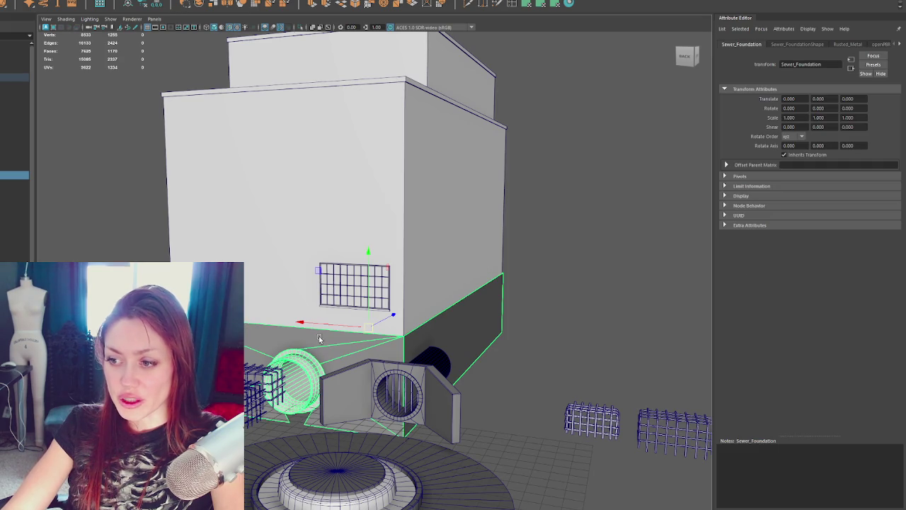
Clear the selection and select Sewer_Foundation near the building corner.
right_drag(470, 182, 556, 149)
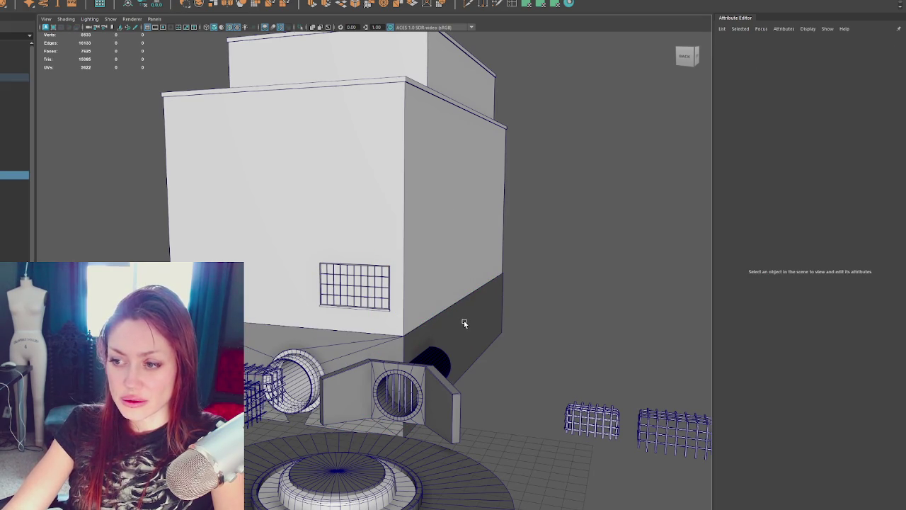
click(464, 322)
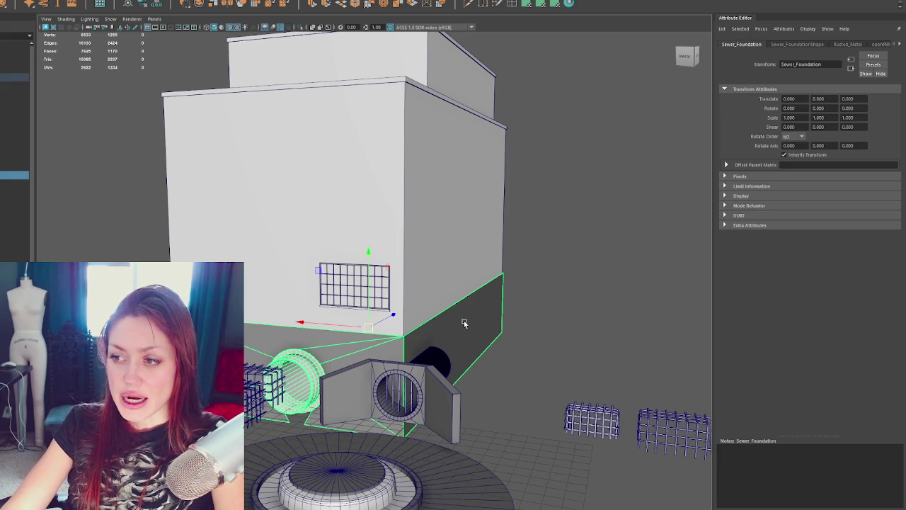
click(383, 304)
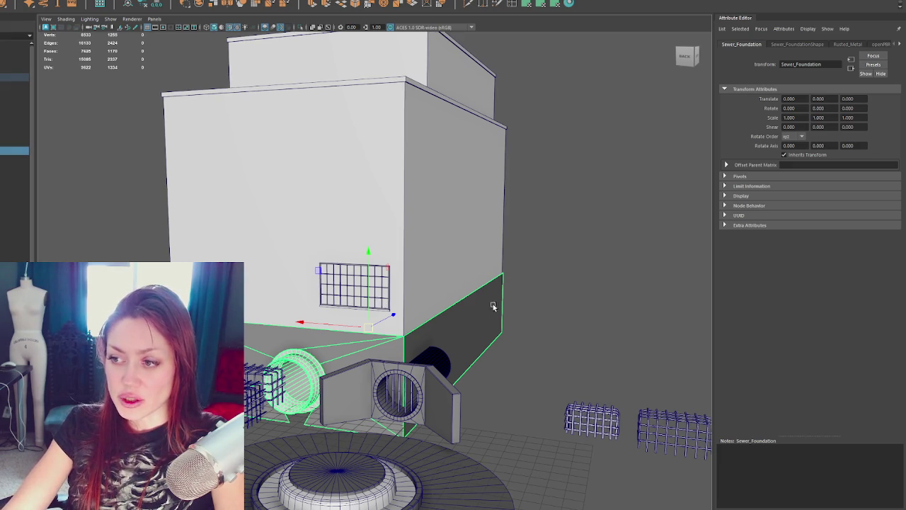
click(535, 299)
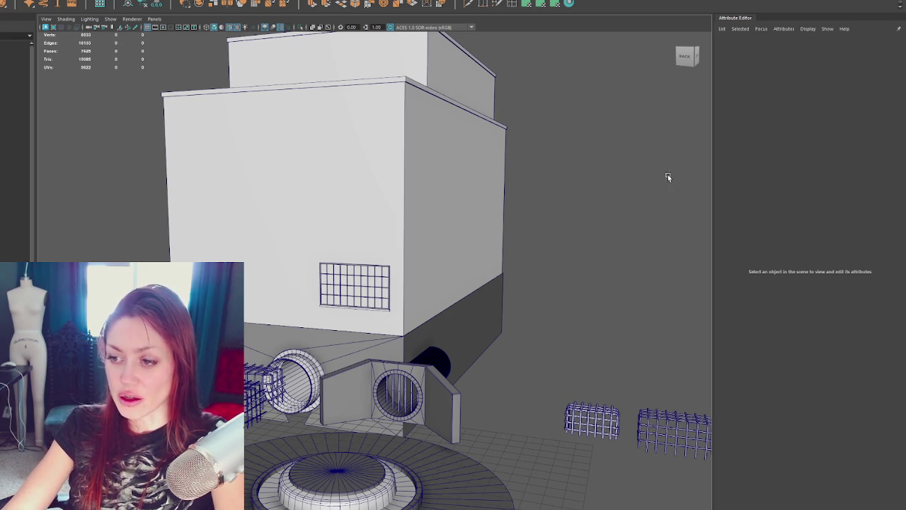
scroll(497, 278, up, 5)
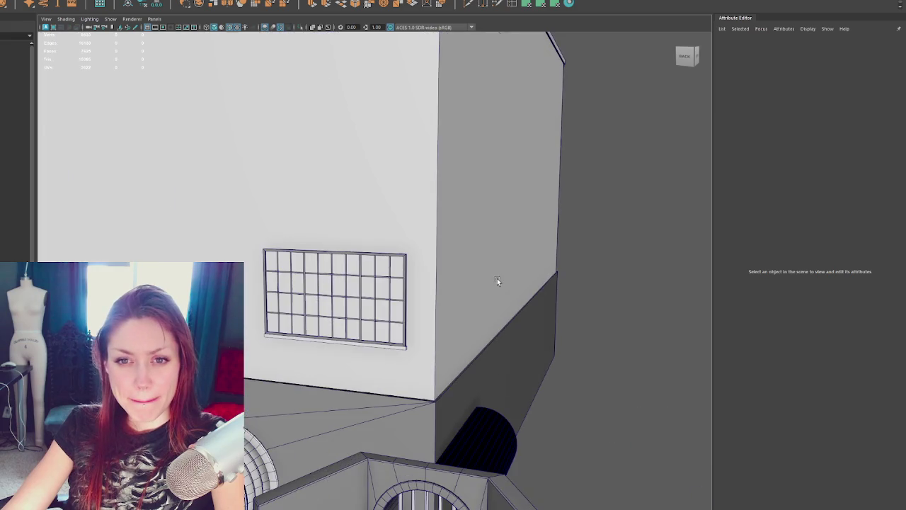
scroll(495, 282, up, 3)
scroll(439, 276, up, 2)
click(402, 268)
alt+drag(473, 277, 437, 278)
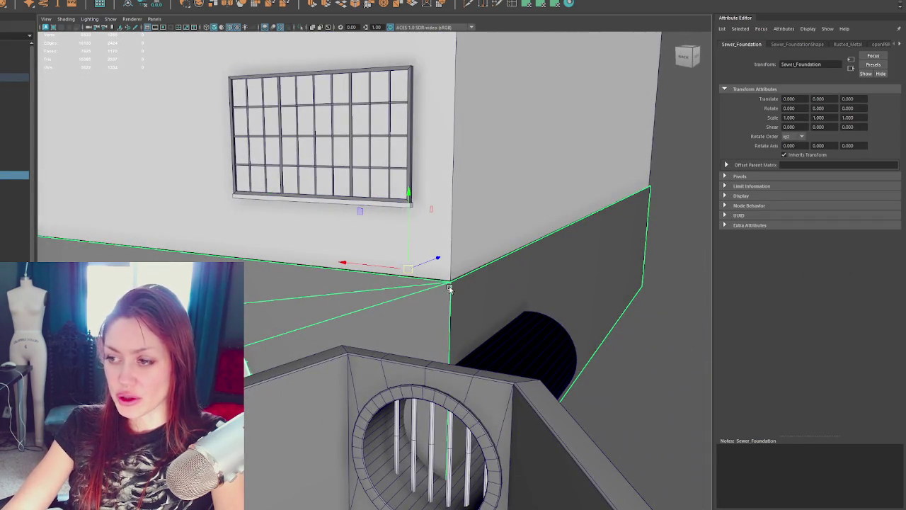
scroll(450, 284, down, 2)
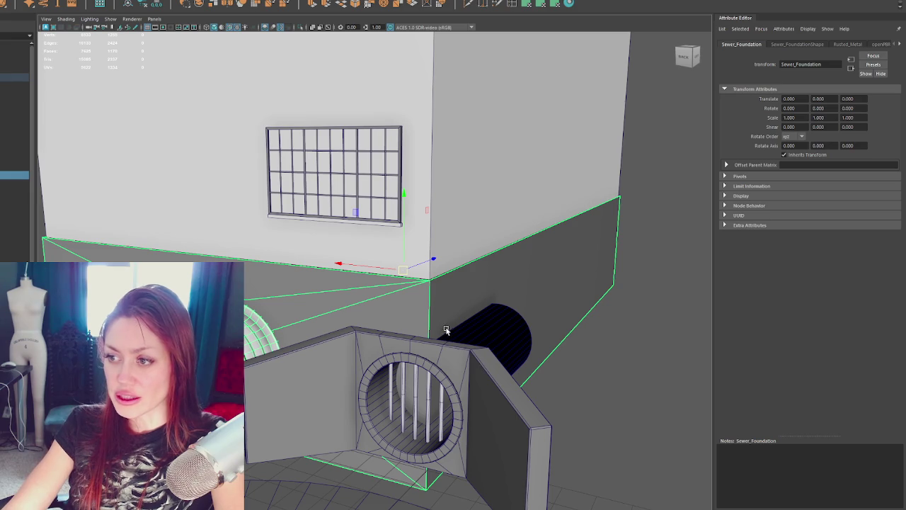
mouse_move(483, 314)
alt+mouse_down()
mouse_move(465, 318)
mouse_move(546, 325)
alt+mouse_up()
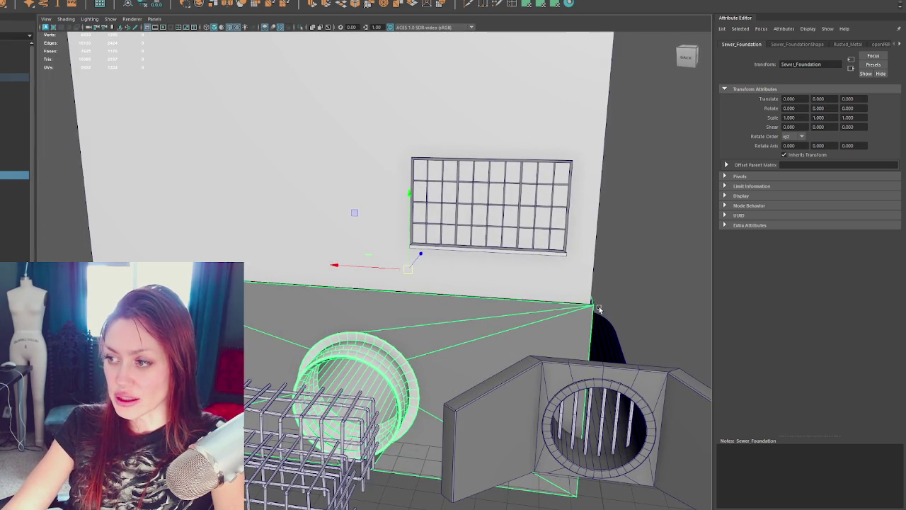
Frame Warehouse1, close in on the pipe-ring corner, and put Sewer_Foundation in edge mode.
click(582, 273)
key(f)
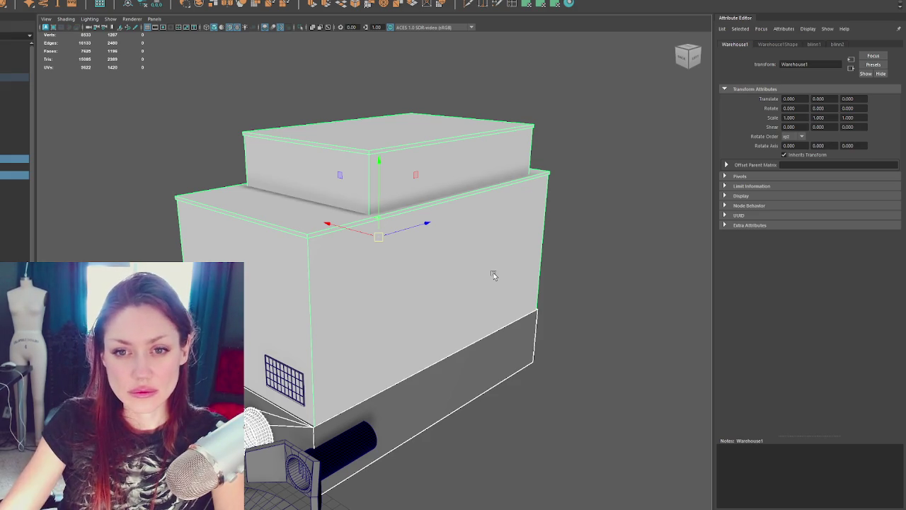
scroll(445, 280, up, 5)
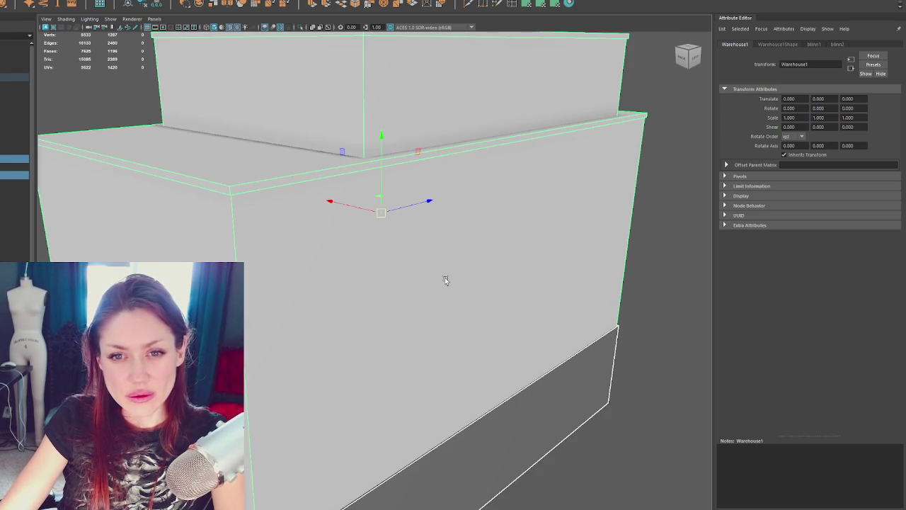
mouse_move(351, 335)
alt+mouse_down()
mouse_move(415, 203)
mouse_move(356, 268)
alt+mouse_up()
click(339, 274)
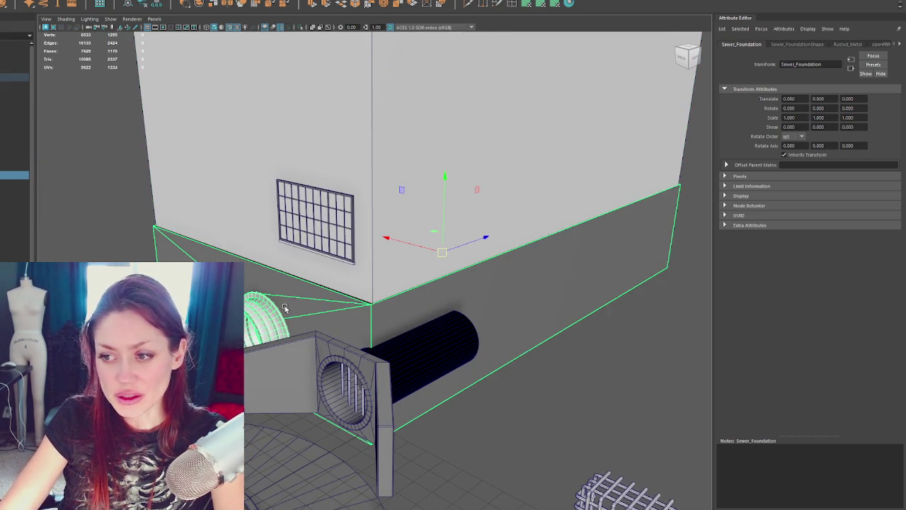
alt+drag(303, 295, 338, 309)
alt+right_drag(337, 309, 493, 364)
alt+middle_drag(493, 363, 467, 307)
alt+right_drag(467, 307, 445, 338)
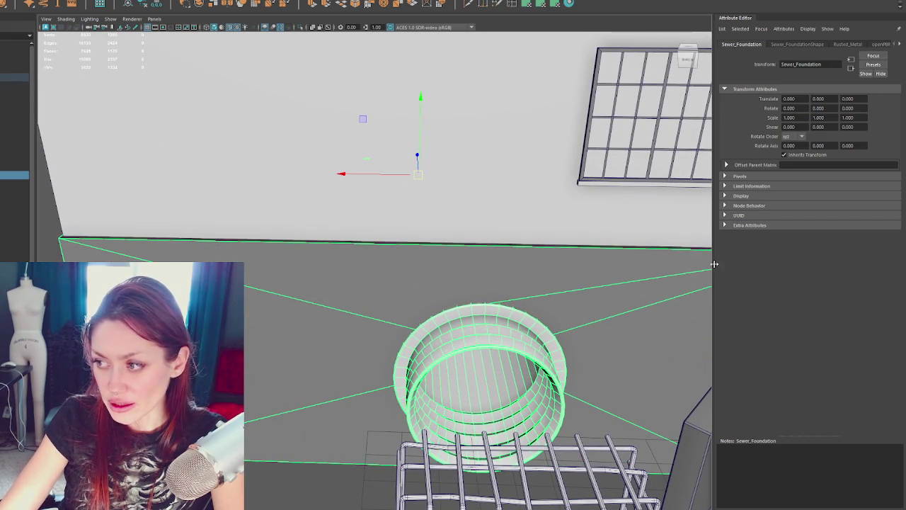
mouse_move(455, 302)
alt+mouse_down()
mouse_move(378, 281)
mouse_move(411, 270)
alt+mouse_up()
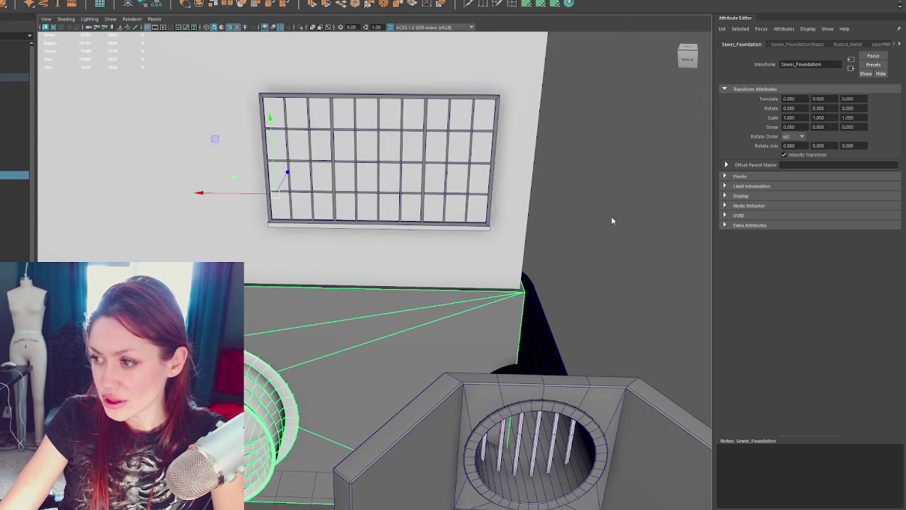
key(F10)
alt+drag(499, 269, 504, 299)
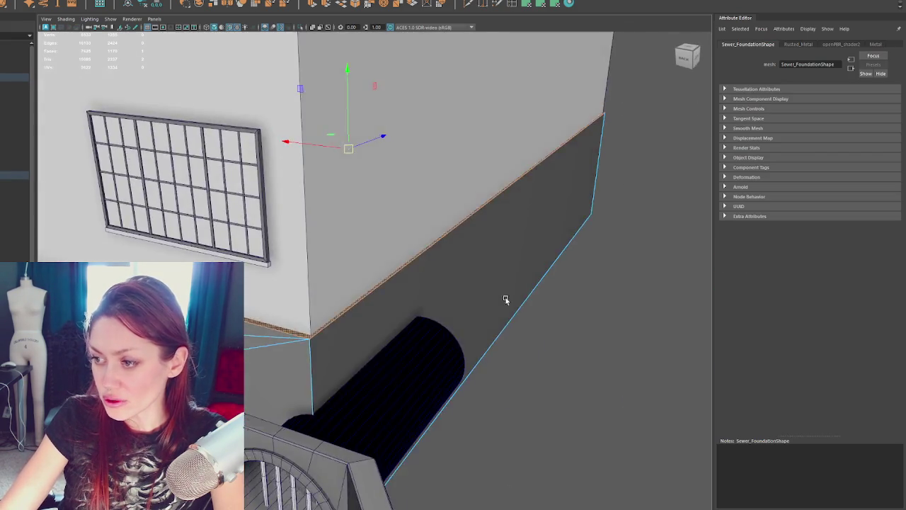
Select the foundation's top edge loop and extrude the edges as a first attempt.
double_click(484, 269)
alt+drag(484, 269, 507, 293)
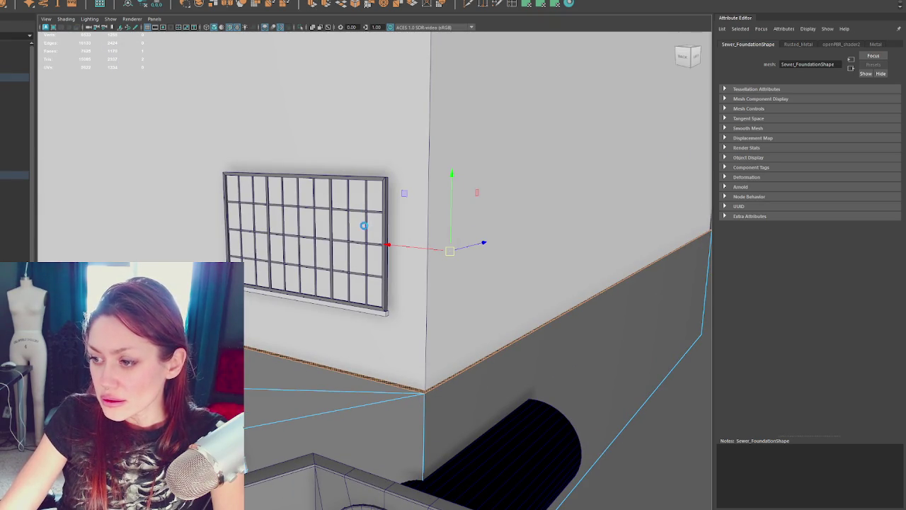
key(ctrl+e)
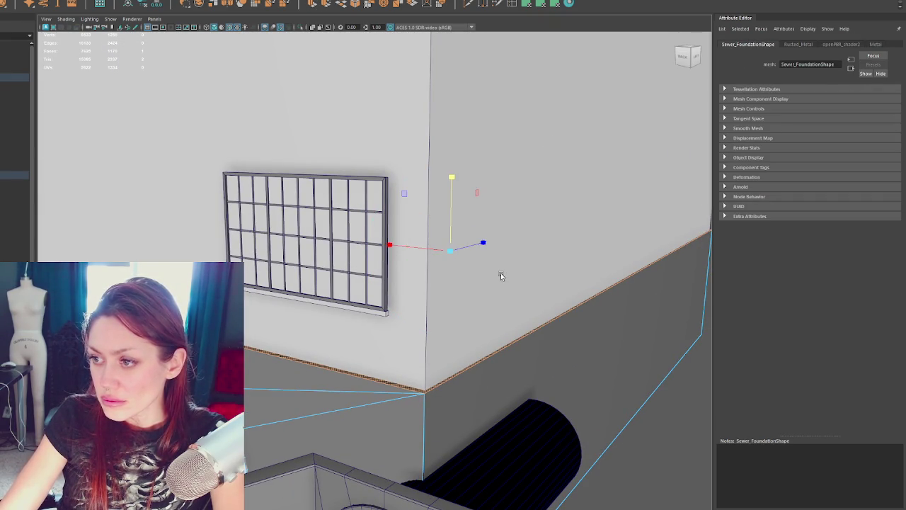
click(501, 273)
click(417, 388)
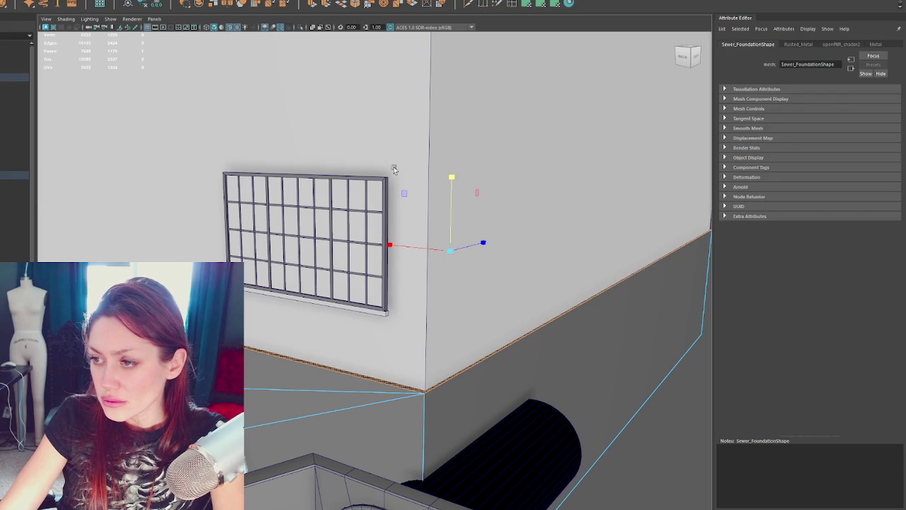
click(312, 4)
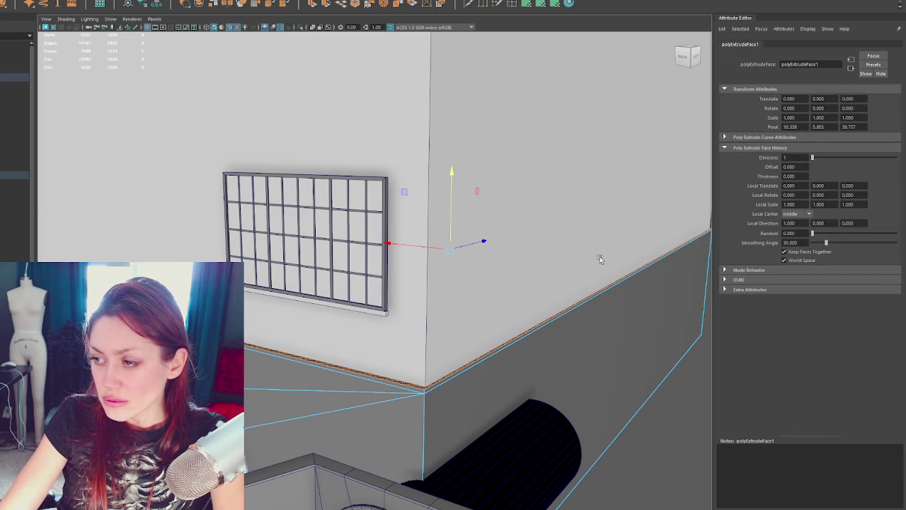
scroll(474, 264, down, 5)
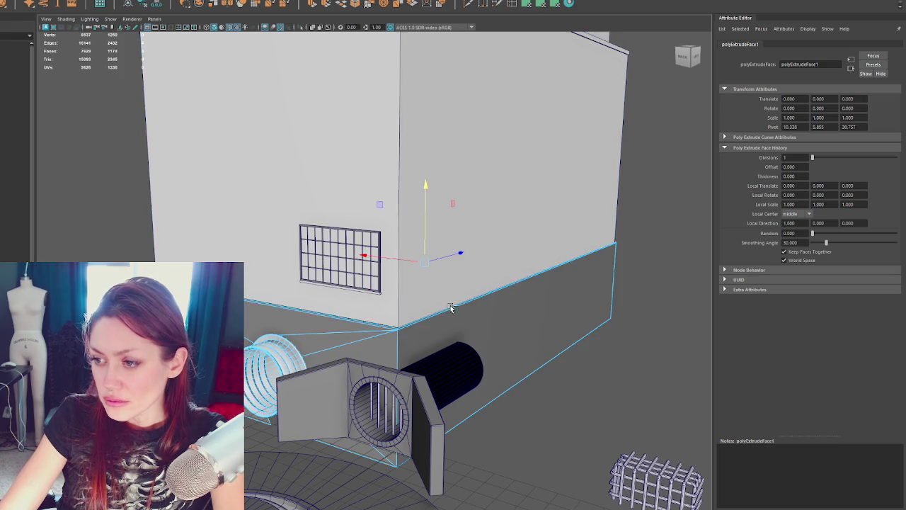
Undo the edge extrusion, then extrude the foundation's top faces under the walls instead.
key(ctrl+z)
click(499, 313)
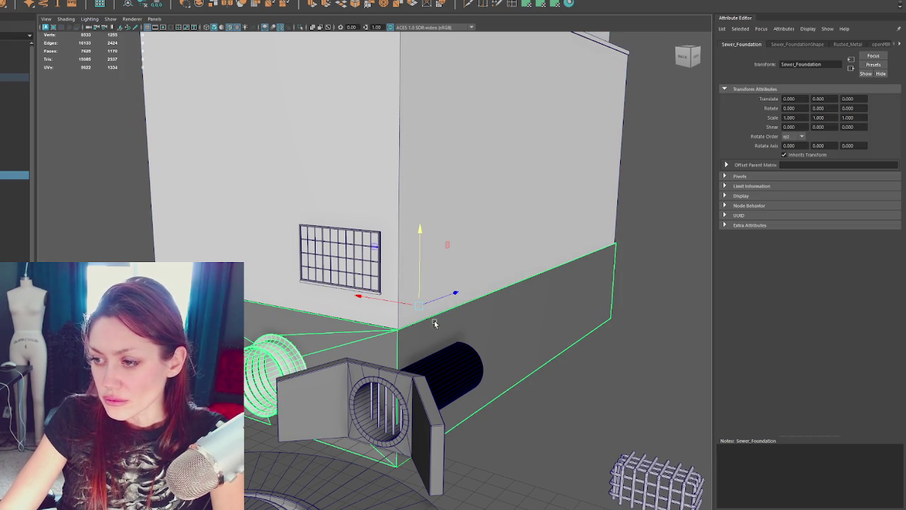
click(635, 158)
click(371, 303)
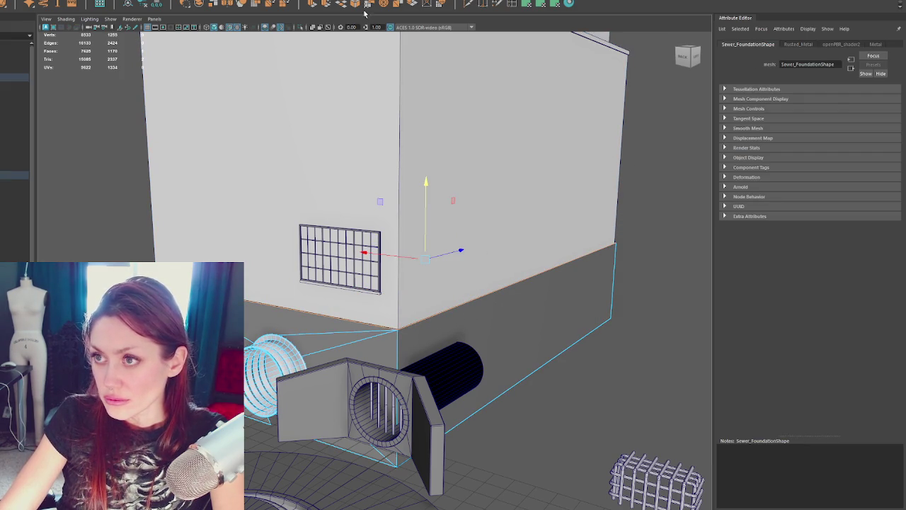
click(314, 4)
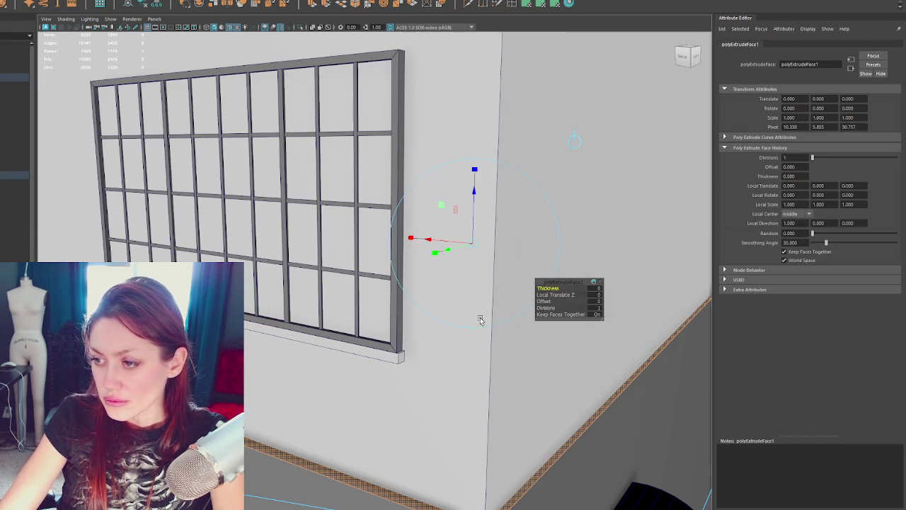
scroll(420, 364, up, 5)
click(597, 301)
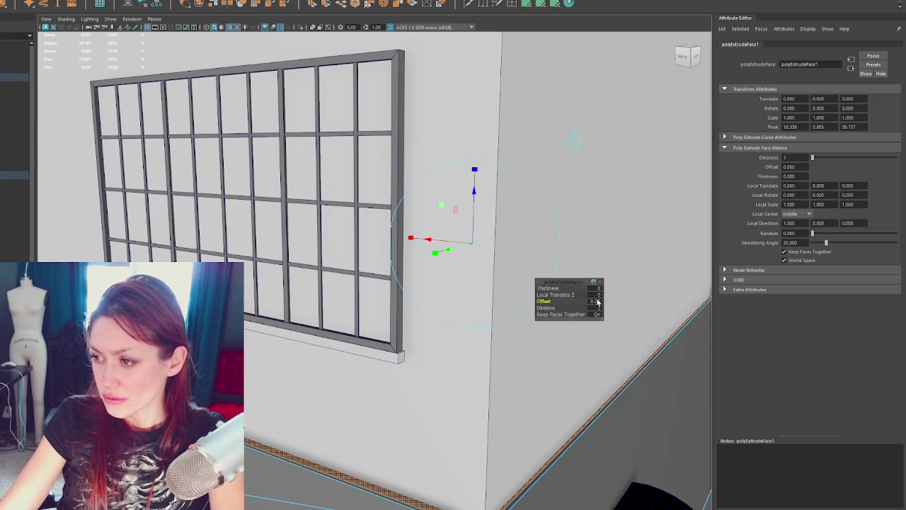
Try polyExtrudeFace1 Offset values of 0.05 and 0.08, then begin adjusting Thickness.
text(0.05)
key(Return)
scroll(487, 359, up, 2)
scroll(601, 303, down, 3)
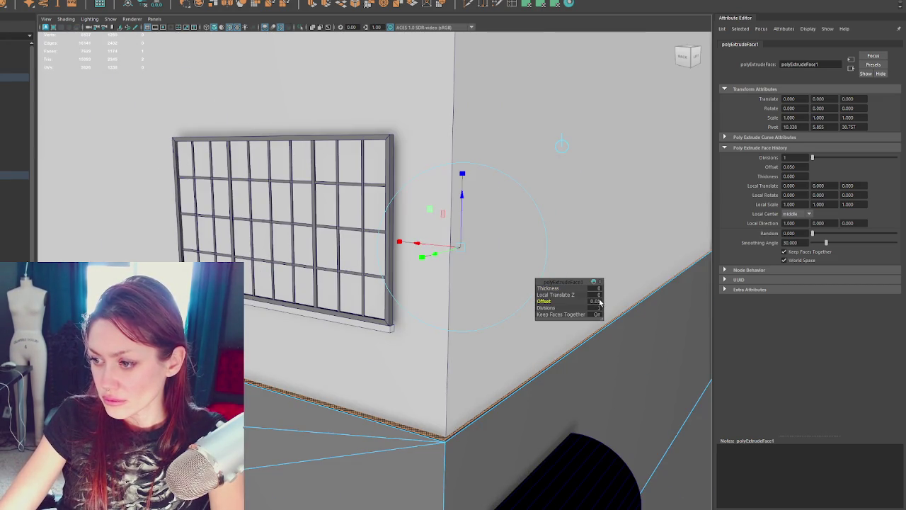
text(0.08)
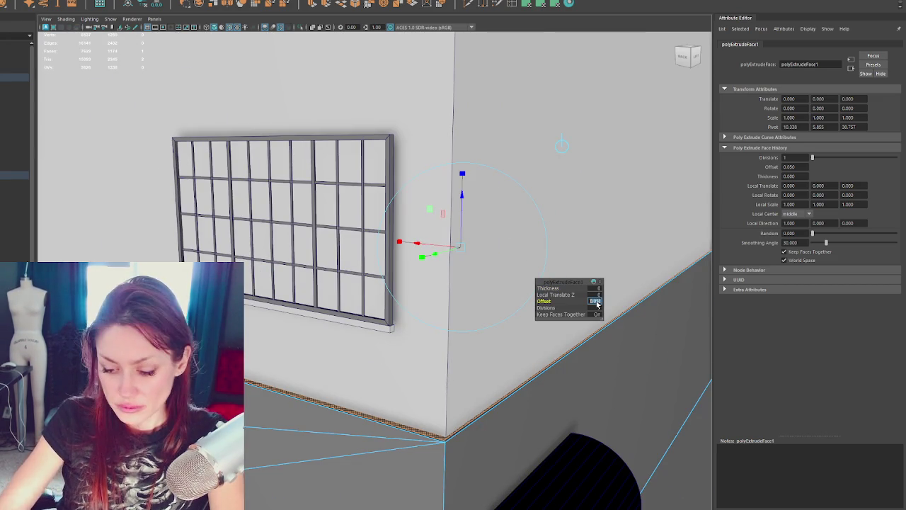
key(Tab)
key(shift+Tab)
key(shift+Tab)
key(shift+Tab)
key(Return)
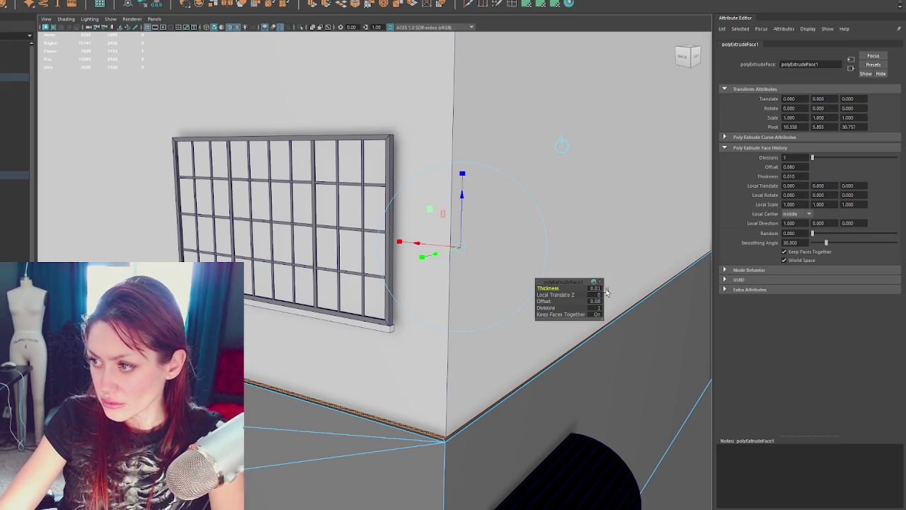
Test thicknesses 0.1 and 0.08, then settle on Thickness 0.05 and Offset 0.05.
text(0.1)
key(Return)
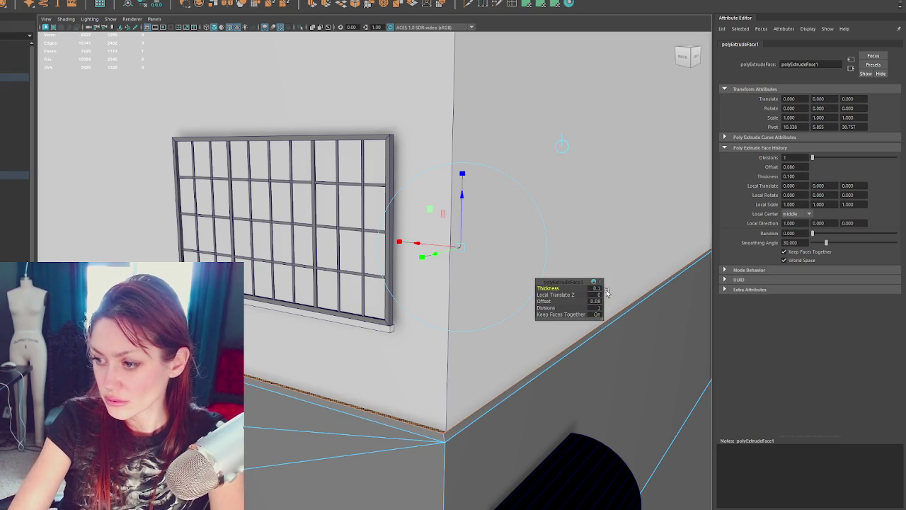
text(0.08)
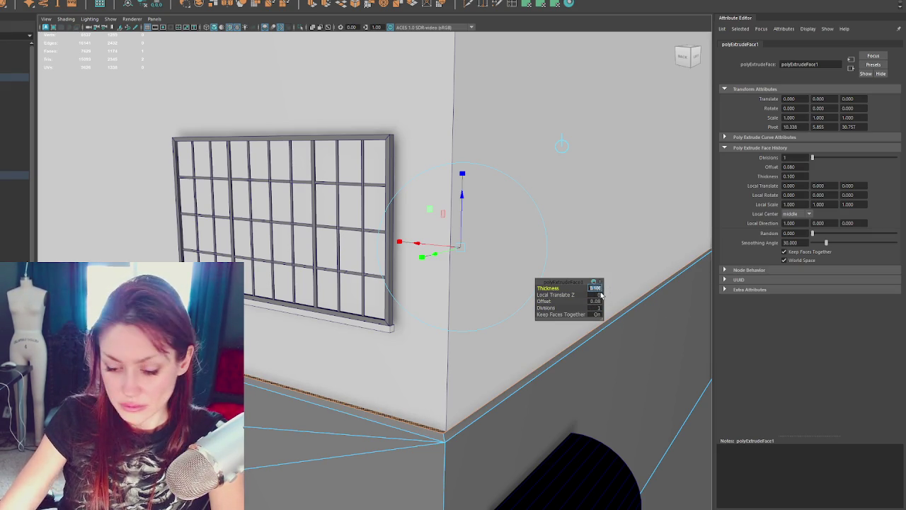
key(Return)
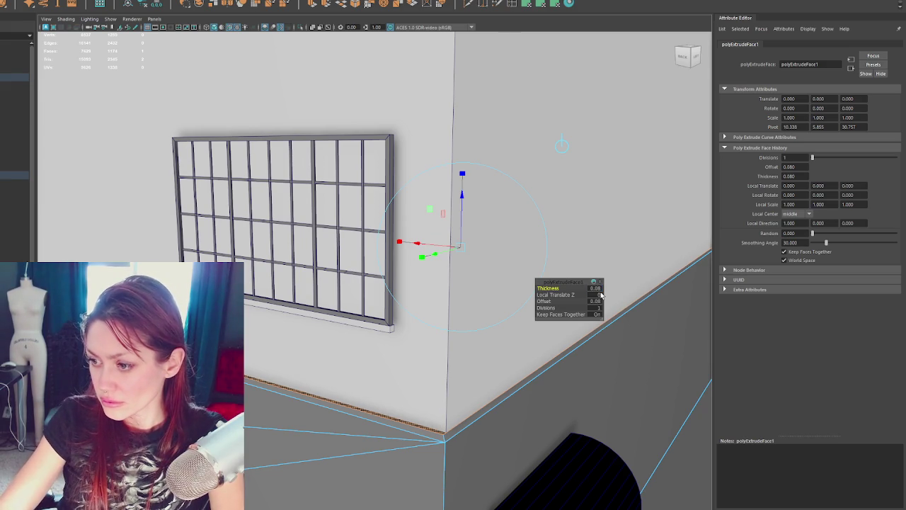
alt+right_drag(600, 294, 499, 316)
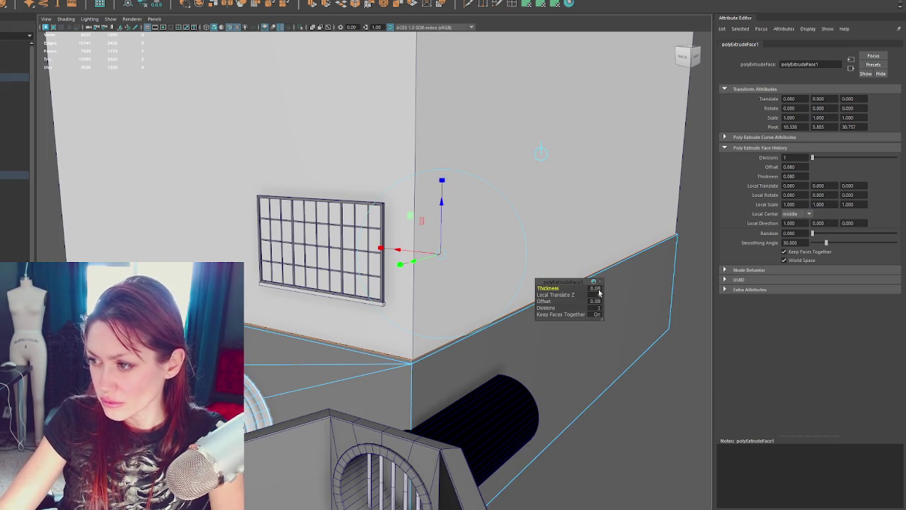
text(0.05)
key(Return)
key(Tab)
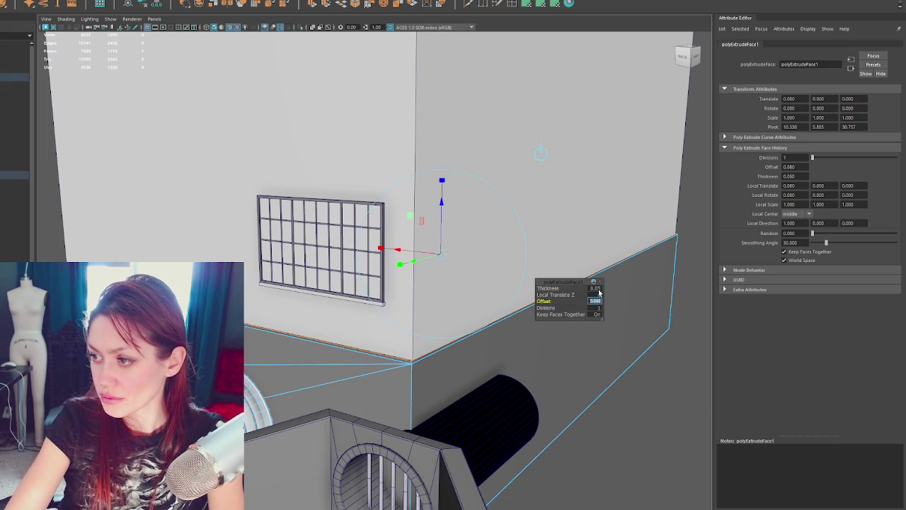
text(0.05)
key(Return)
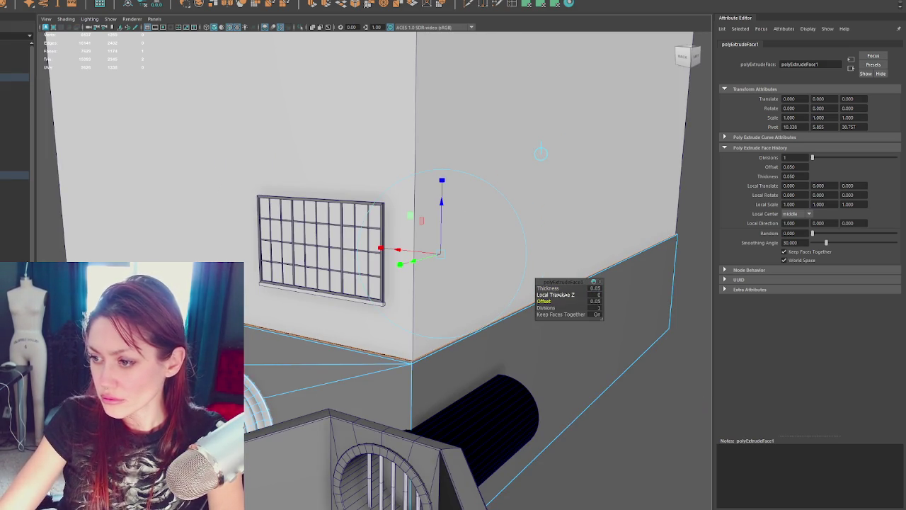
right_drag(415, 301, 419, 380)
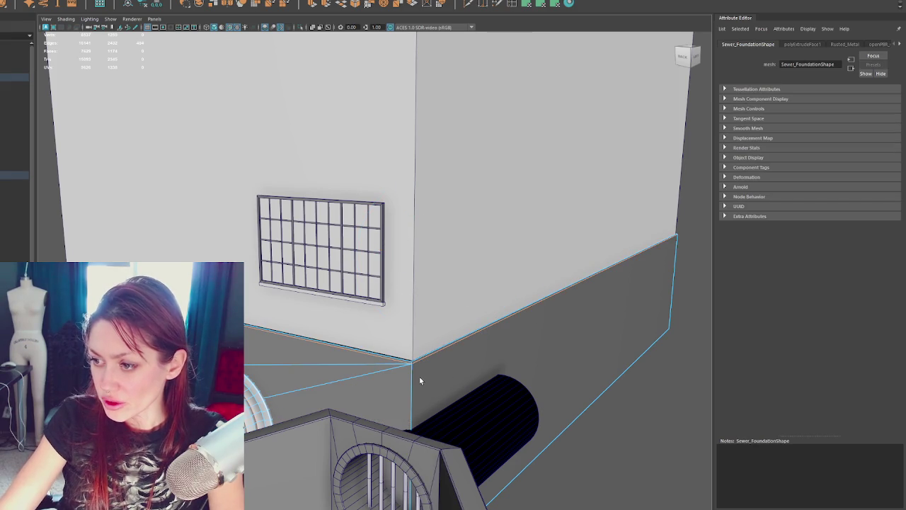
mouse_move(654, 280)
alt+mouse_down()
mouse_move(548, 313)
mouse_move(483, 253)
mouse_move(417, 235)
mouse_move(426, 260)
mouse_move(384, 271)
mouse_move(404, 182)
alt+mouse_up()
mouse_move(404, 182)
alt+right_down()
mouse_move(338, 134)
mouse_move(354, 202)
alt+right_up()
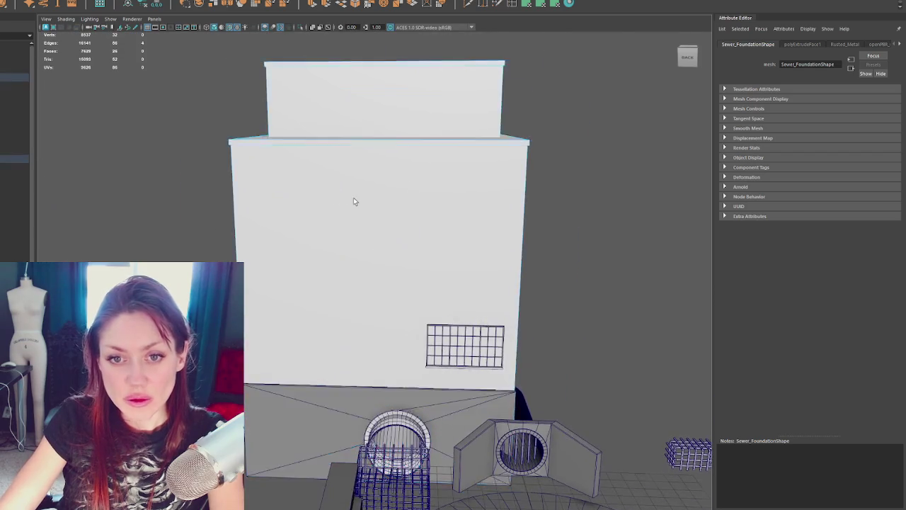
alt+drag(354, 202, 343, 188)
alt+right_drag(343, 187, 370, 188)
alt+drag(370, 188, 339, 172)
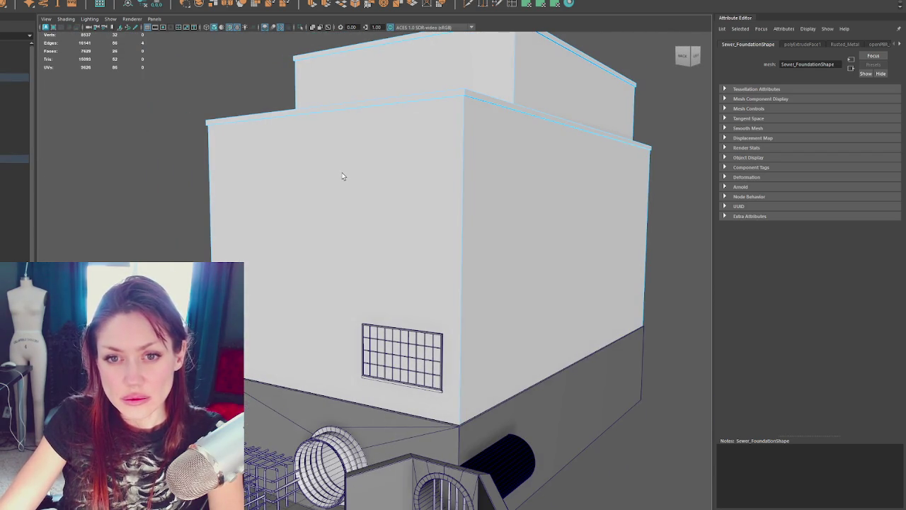
right_drag(406, 143, 407, 123)
mouse_move(406, 124)
alt+mouse_down()
mouse_move(450, 156)
mouse_move(546, 159)
alt+mouse_up()
right_drag(546, 159, 545, 166)
mouse_move(545, 166)
alt+mouse_down()
mouse_move(566, 177)
mouse_move(536, 194)
alt+mouse_up()
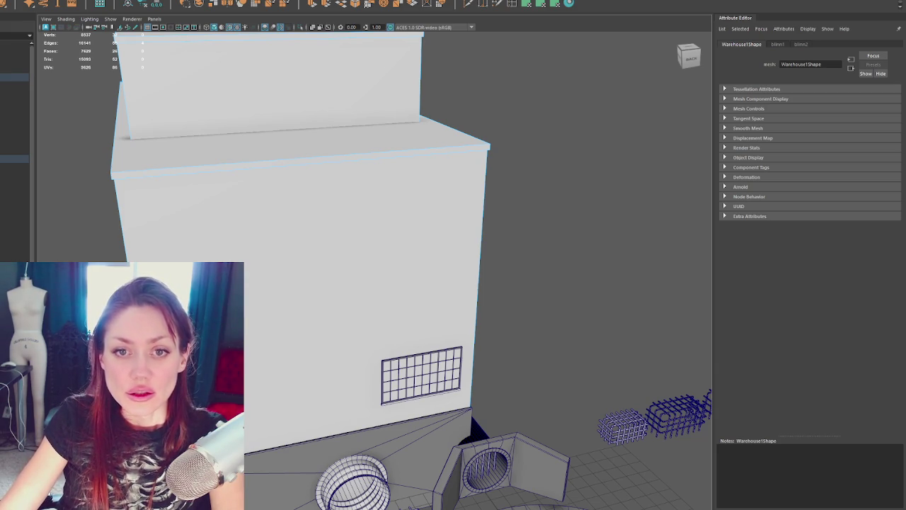
click(580, 234)
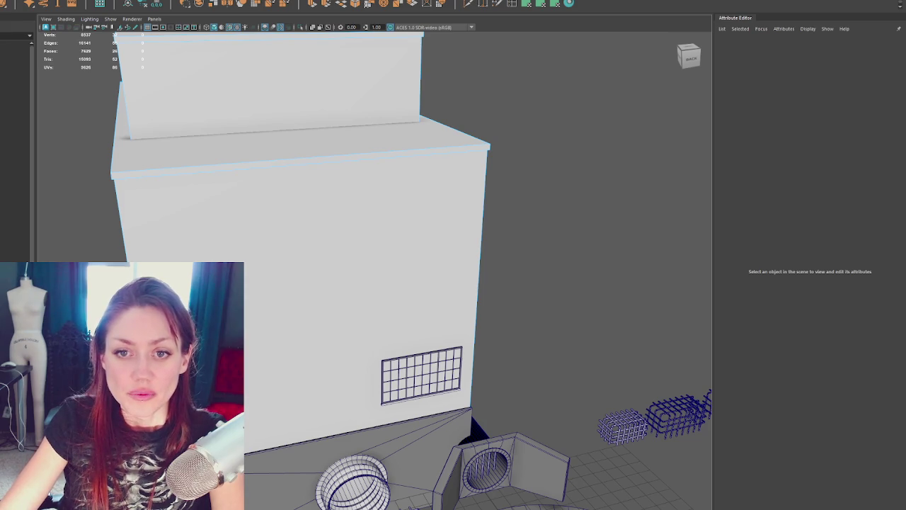
scroll(352, 314, up, 5)
mouse_move(352, 337)
alt+mouse_down()
mouse_move(378, 269)
mouse_move(430, 299)
mouse_move(497, 252)
alt+mouse_up()
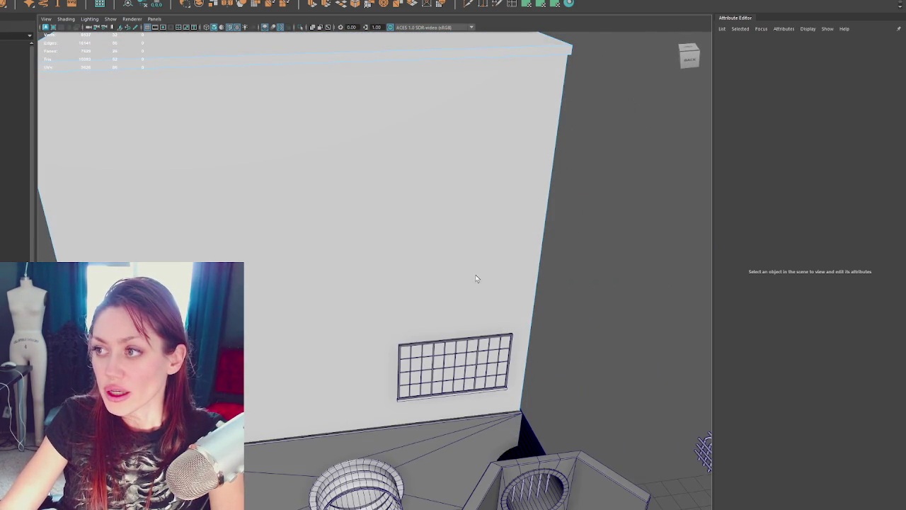
mouse_move(210, 90)
alt+mouse_down()
mouse_move(517, 162)
mouse_move(426, 145)
alt+mouse_up()
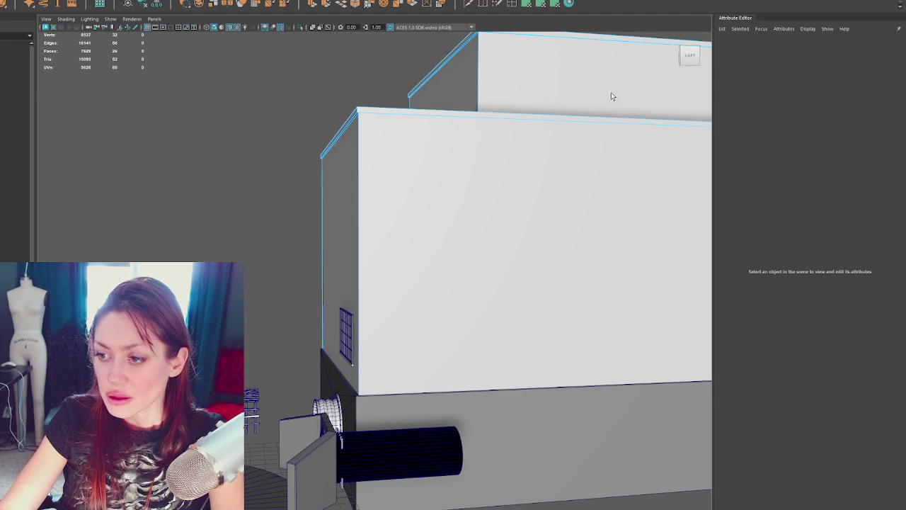
mouse_move(343, 76)
alt+mouse_down()
mouse_move(376, 307)
mouse_move(429, 286)
alt+mouse_up()
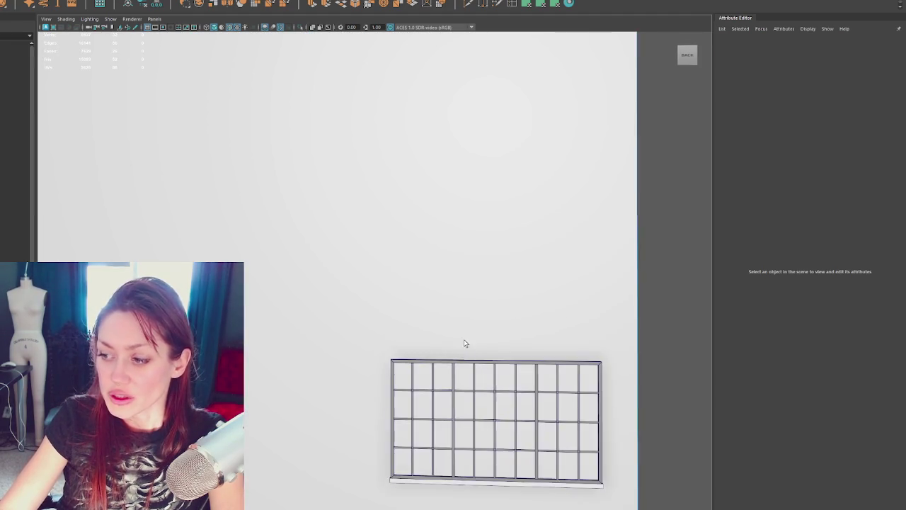
scroll(440, 255, up, 3)
alt+drag(440, 255, 400, 251)
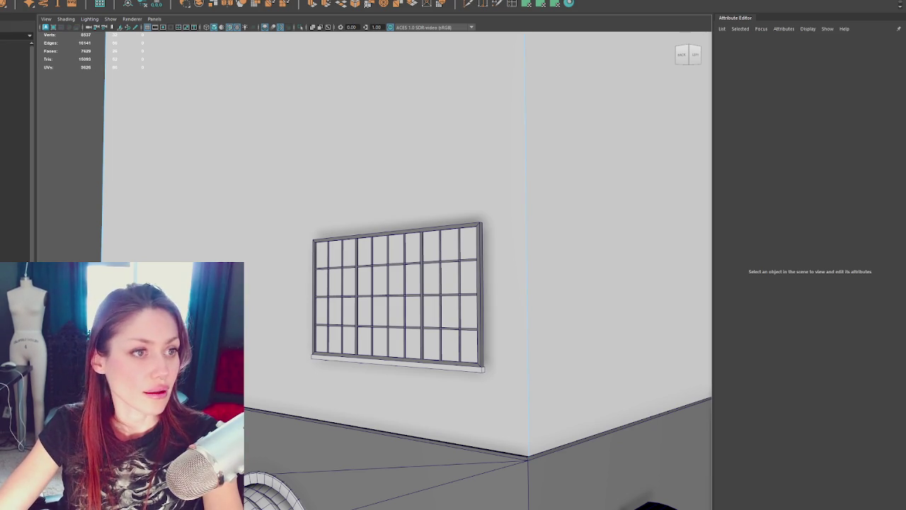
key(ctrl+n)
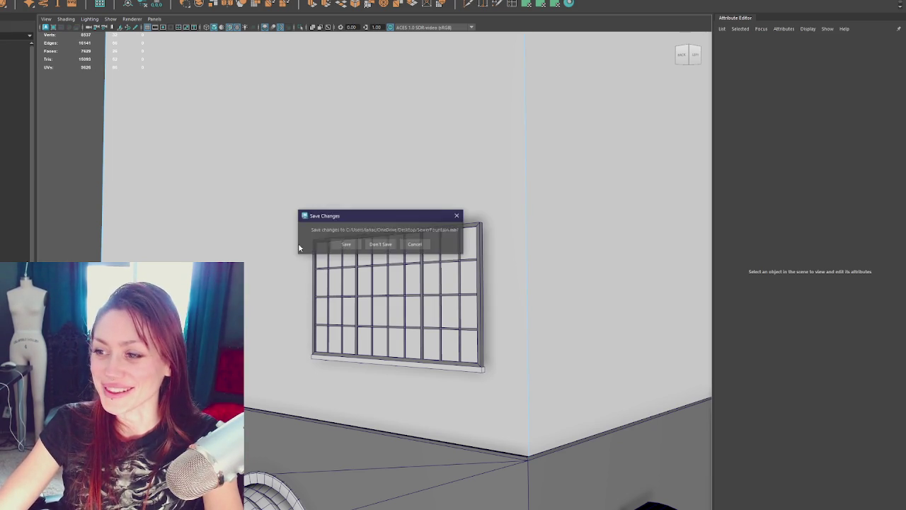
key(Escape)
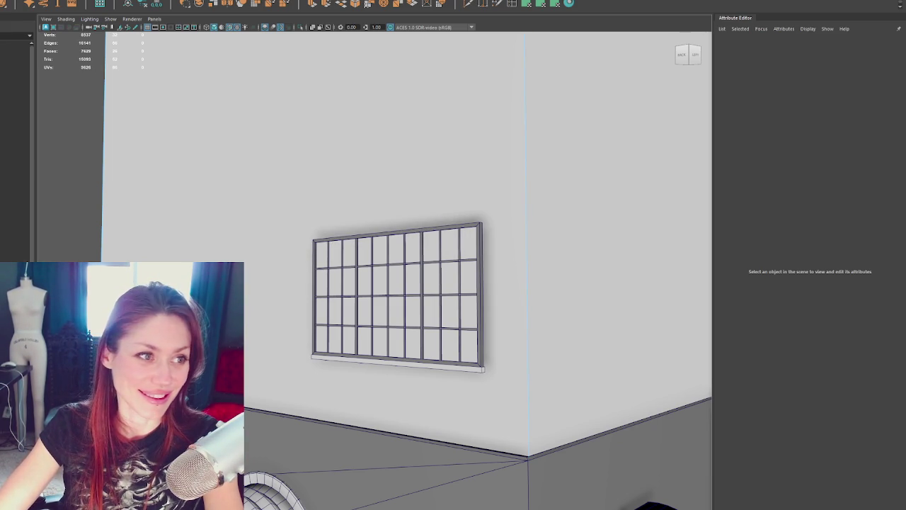